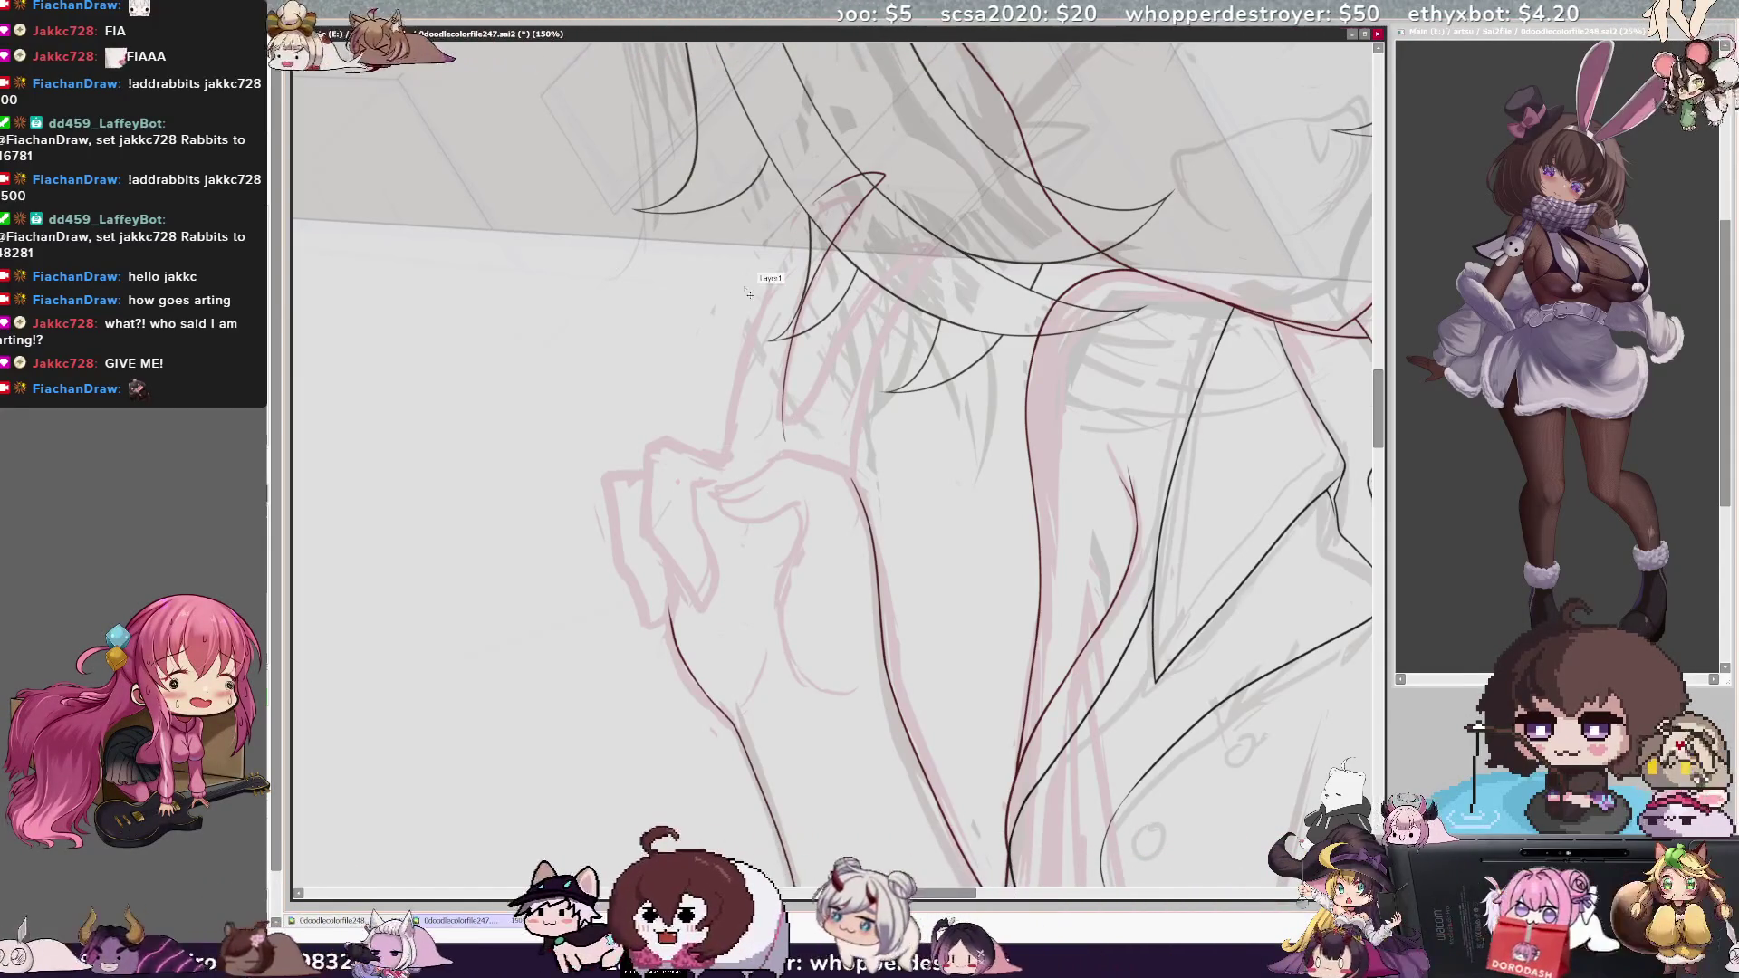
Ink the raised hand's finger lines, undoing and redrawing strokes that ran too long.
key(ctrl+z)
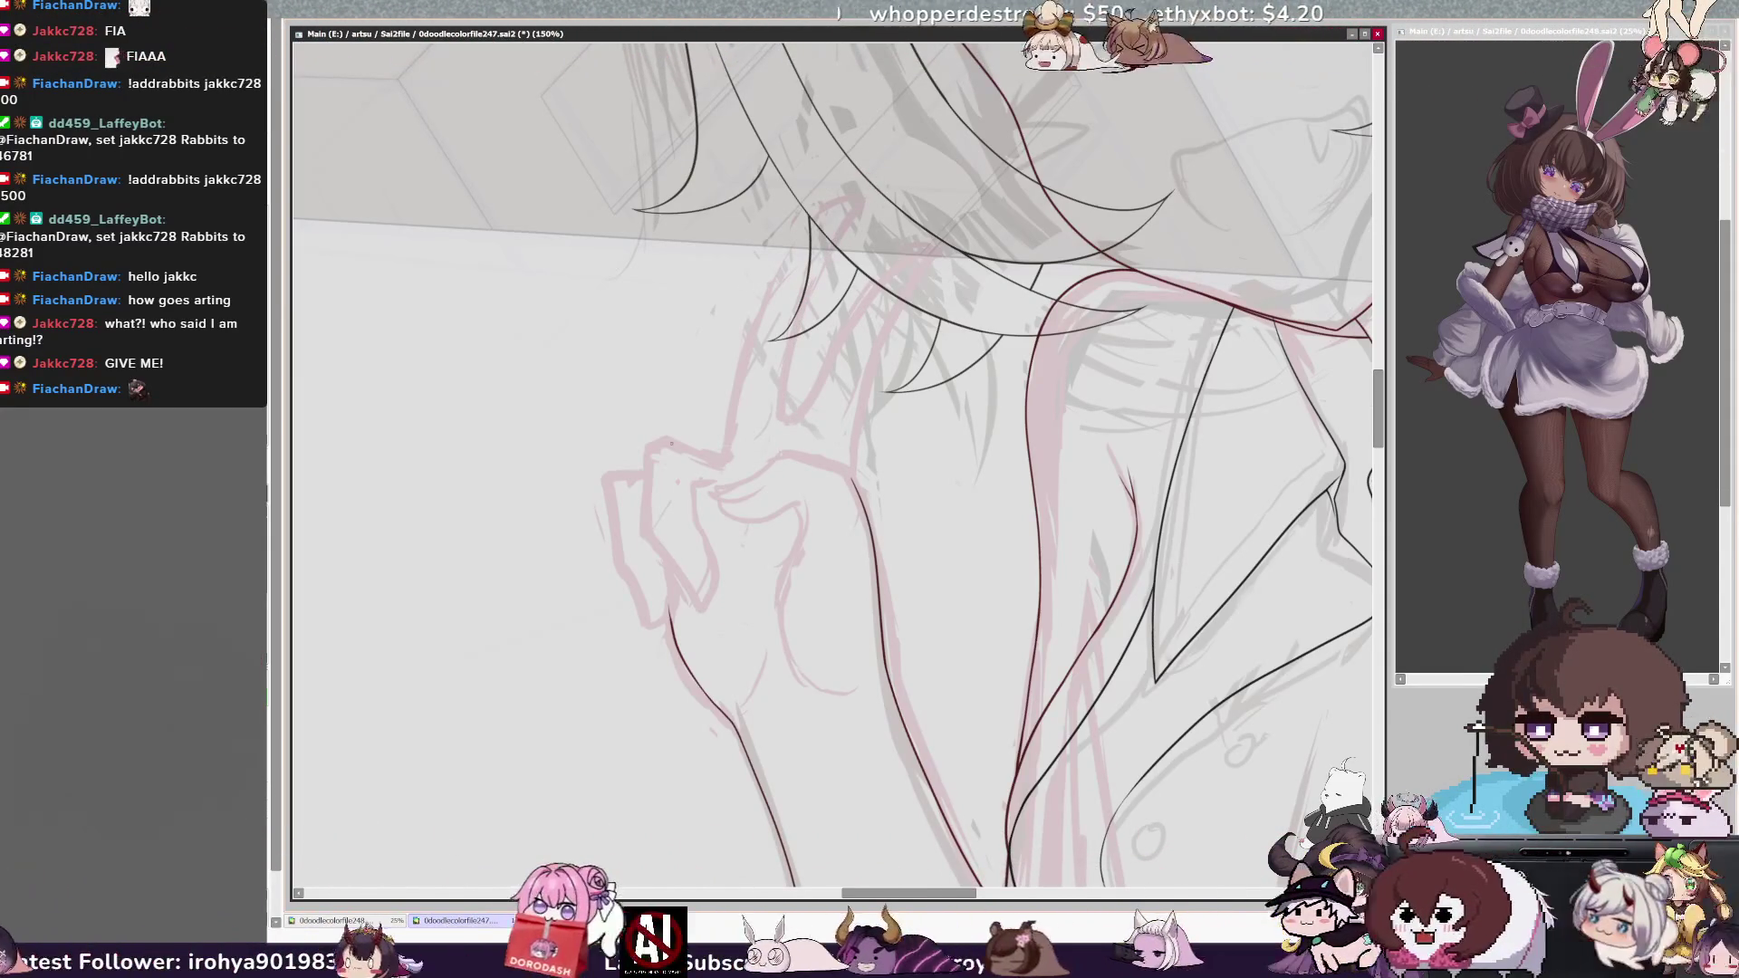
drag(646, 534, 645, 570)
key(ctrl+z)
drag(657, 442, 649, 534)
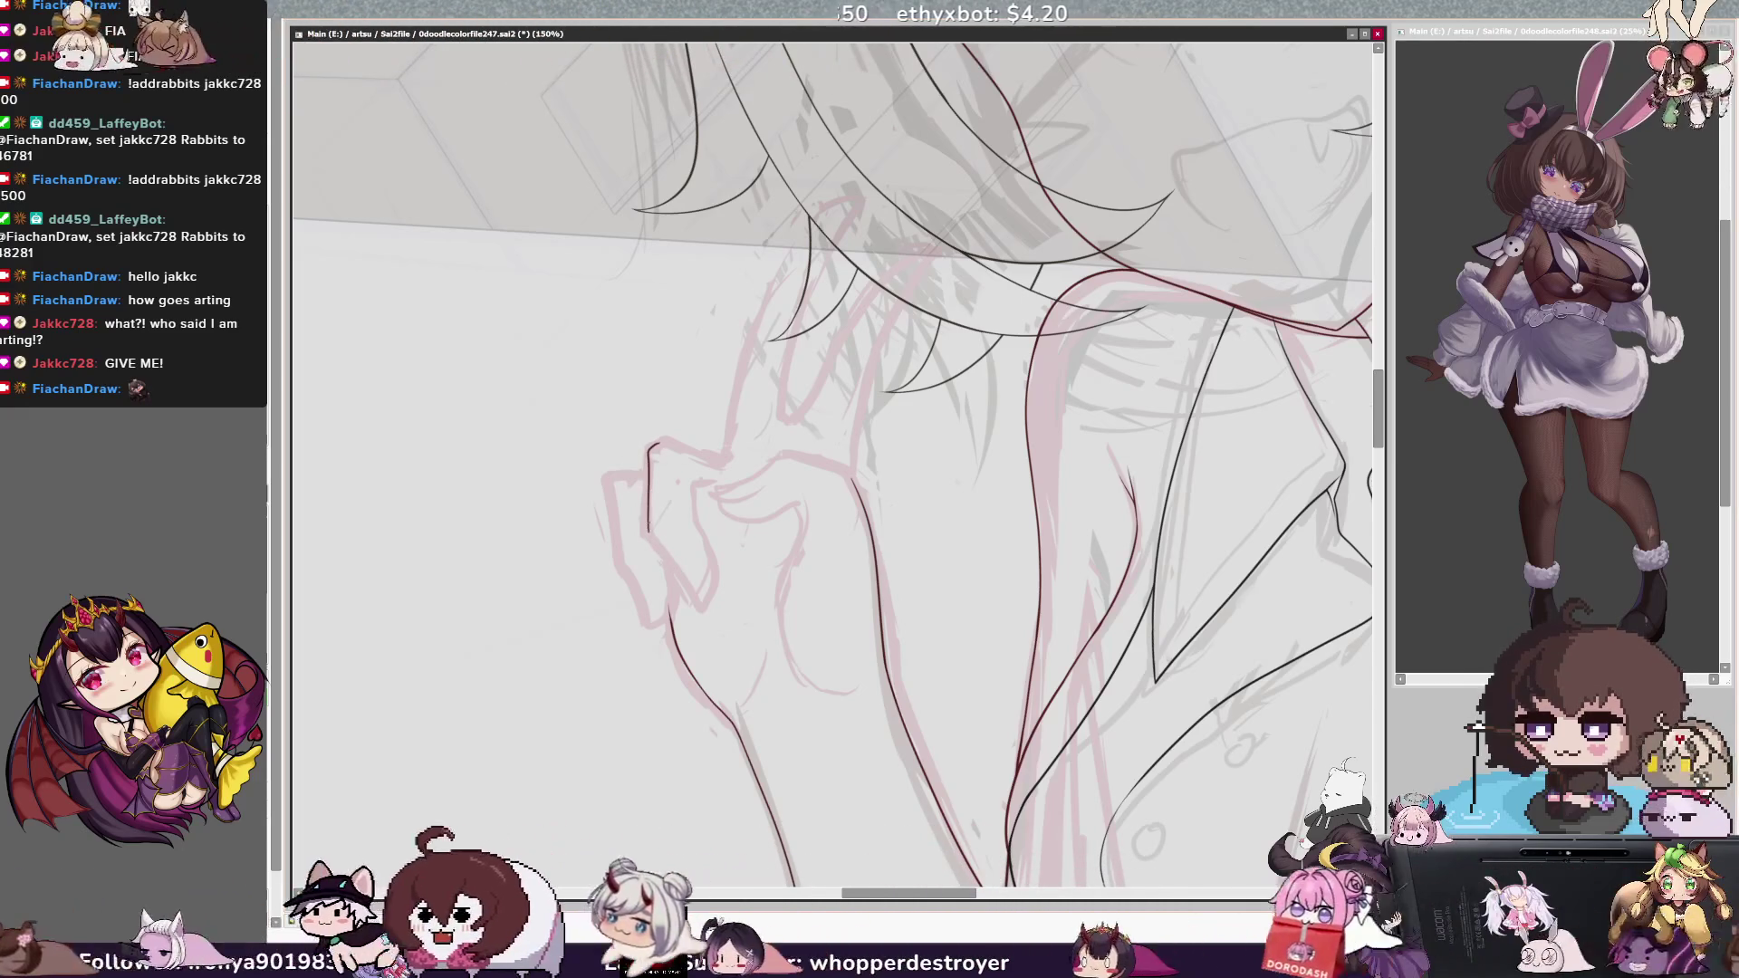
mouse_move(672, 443)
mouse_down()
mouse_move(653, 446)
mouse_move(646, 512)
mouse_move(666, 555)
mouse_up()
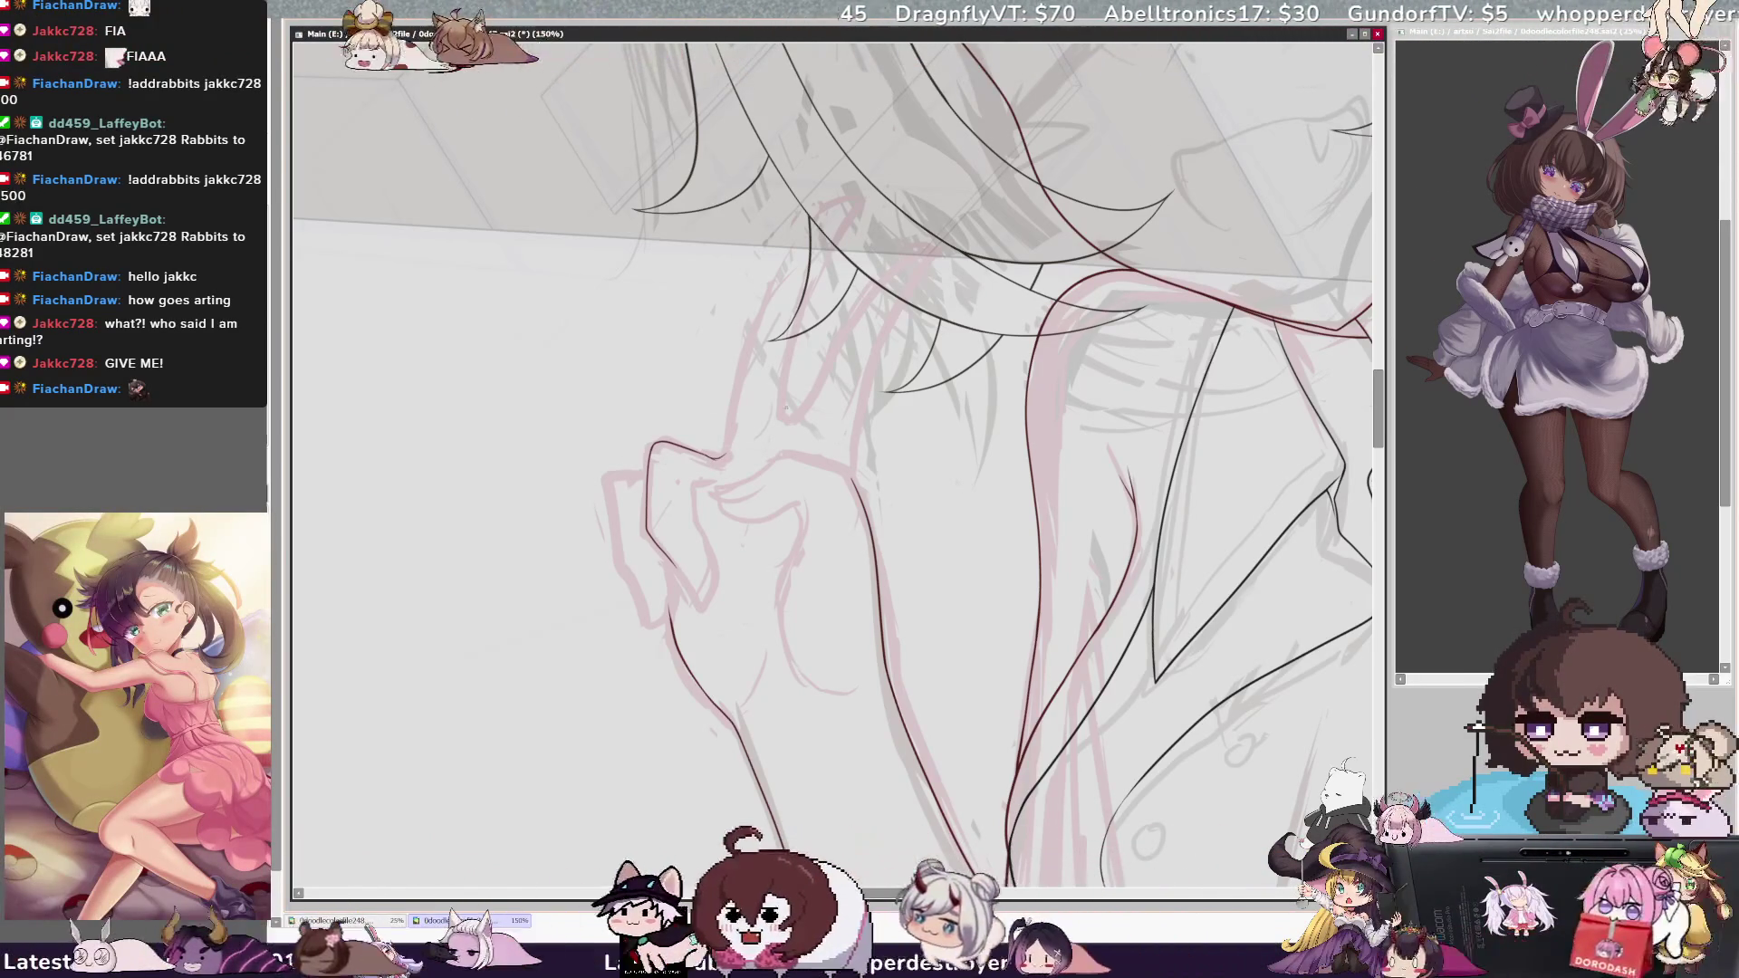
drag(787, 361, 778, 440)
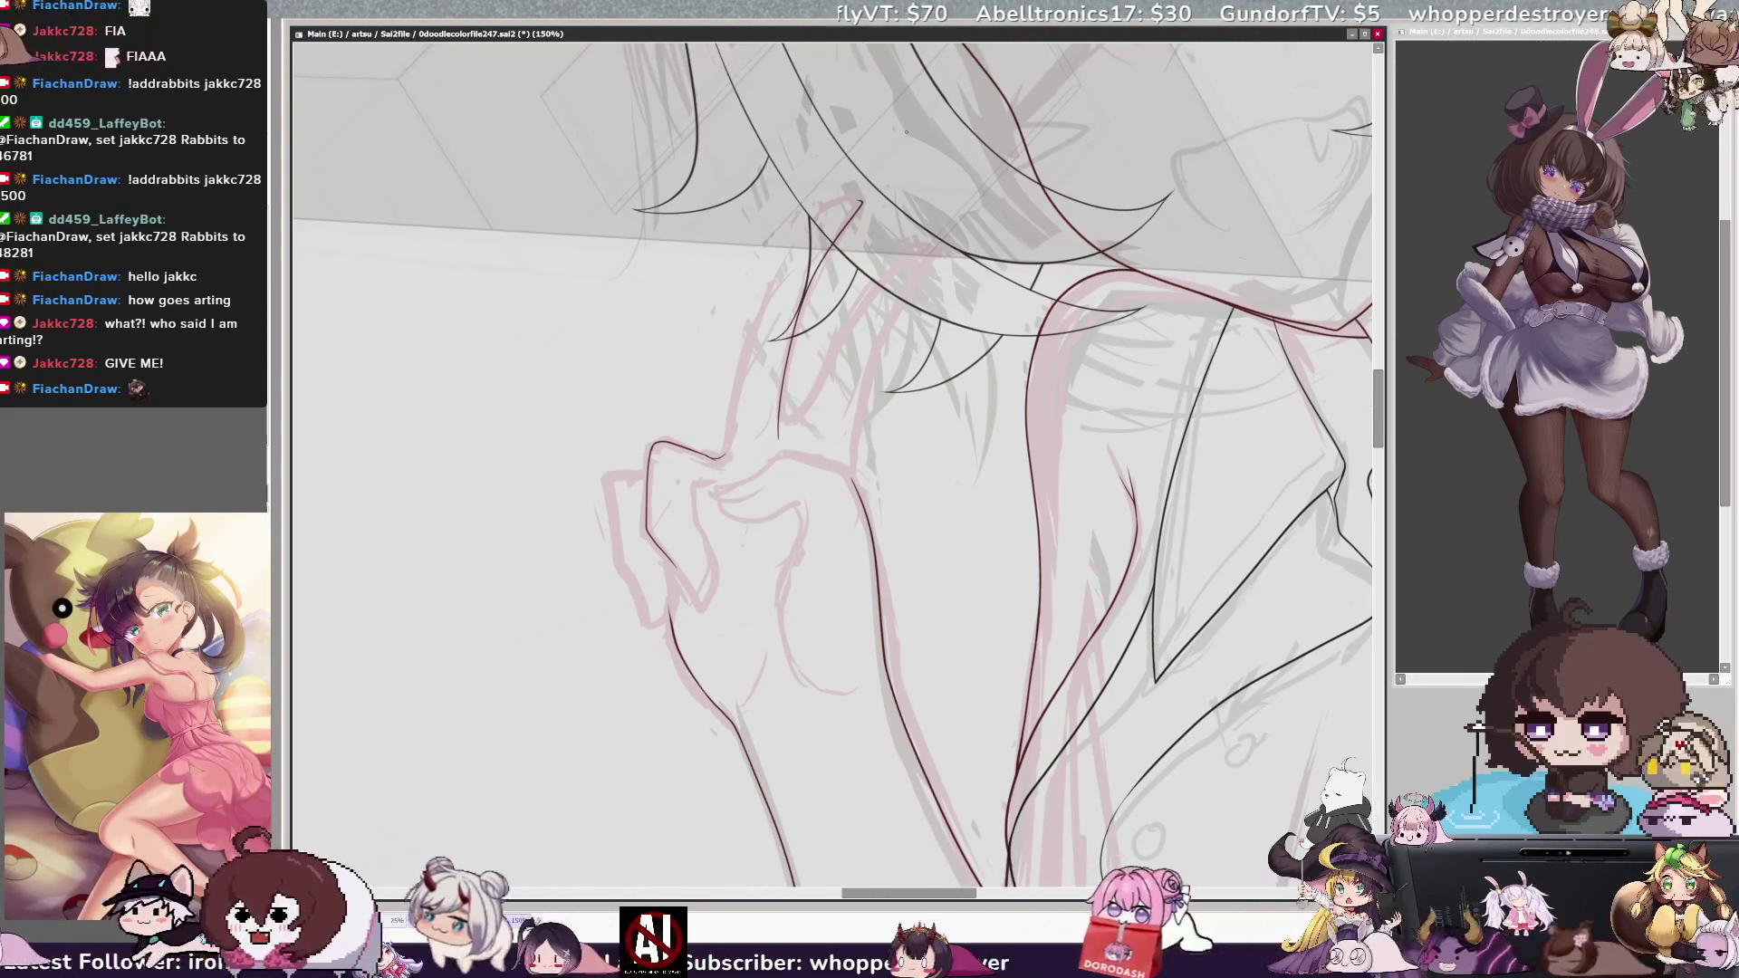
key(Delete)
key(Delete)
key(Delete)
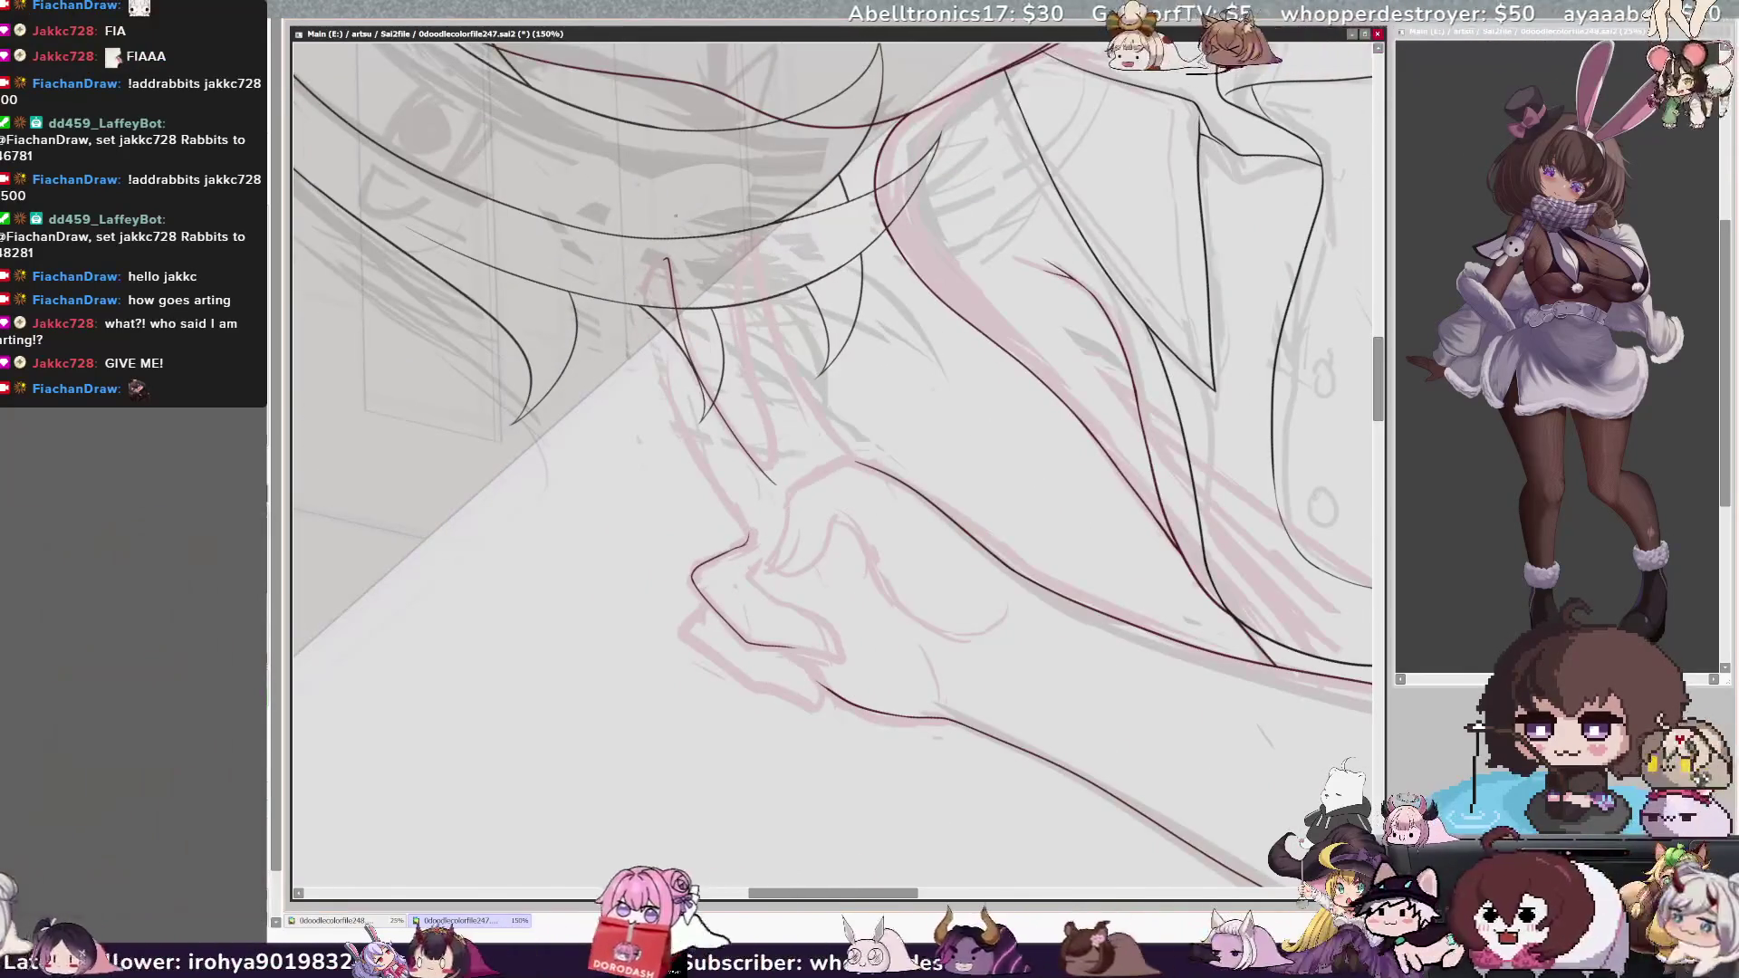
Ink the peaked knuckle outline, the long wrist-to-arm line and a thin finger line, replacing one bad stroke.
drag(672, 300, 648, 301)
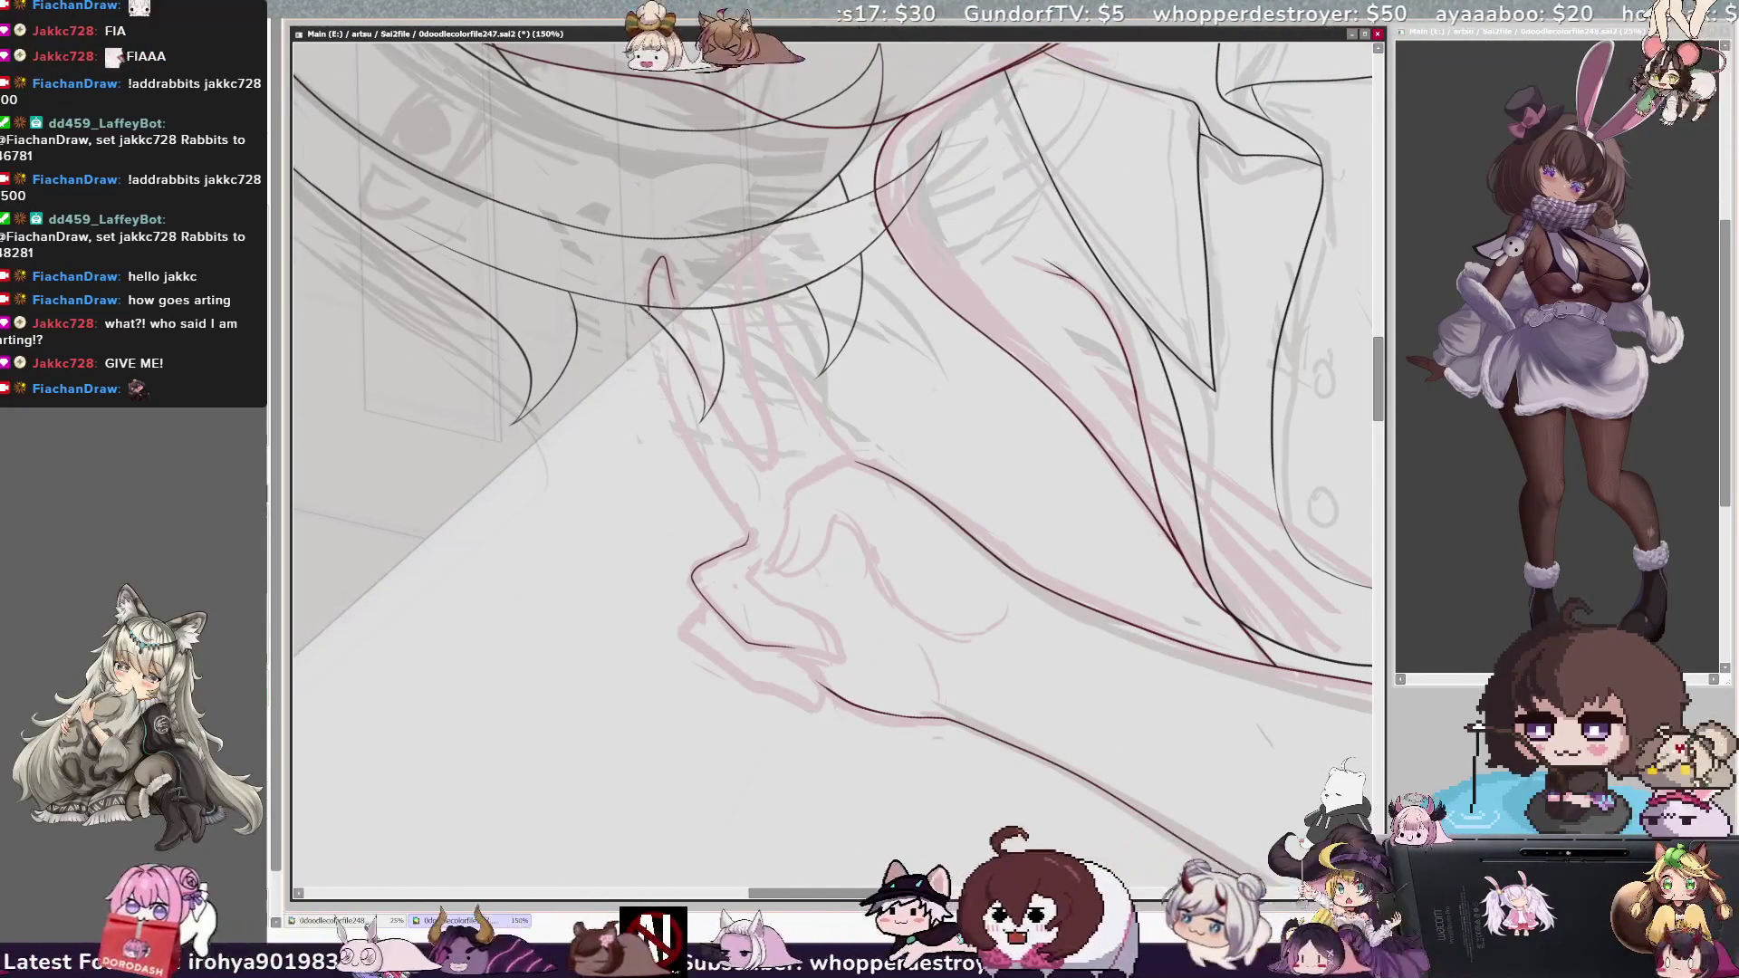
drag(656, 348, 662, 376)
key(ctrl+z)
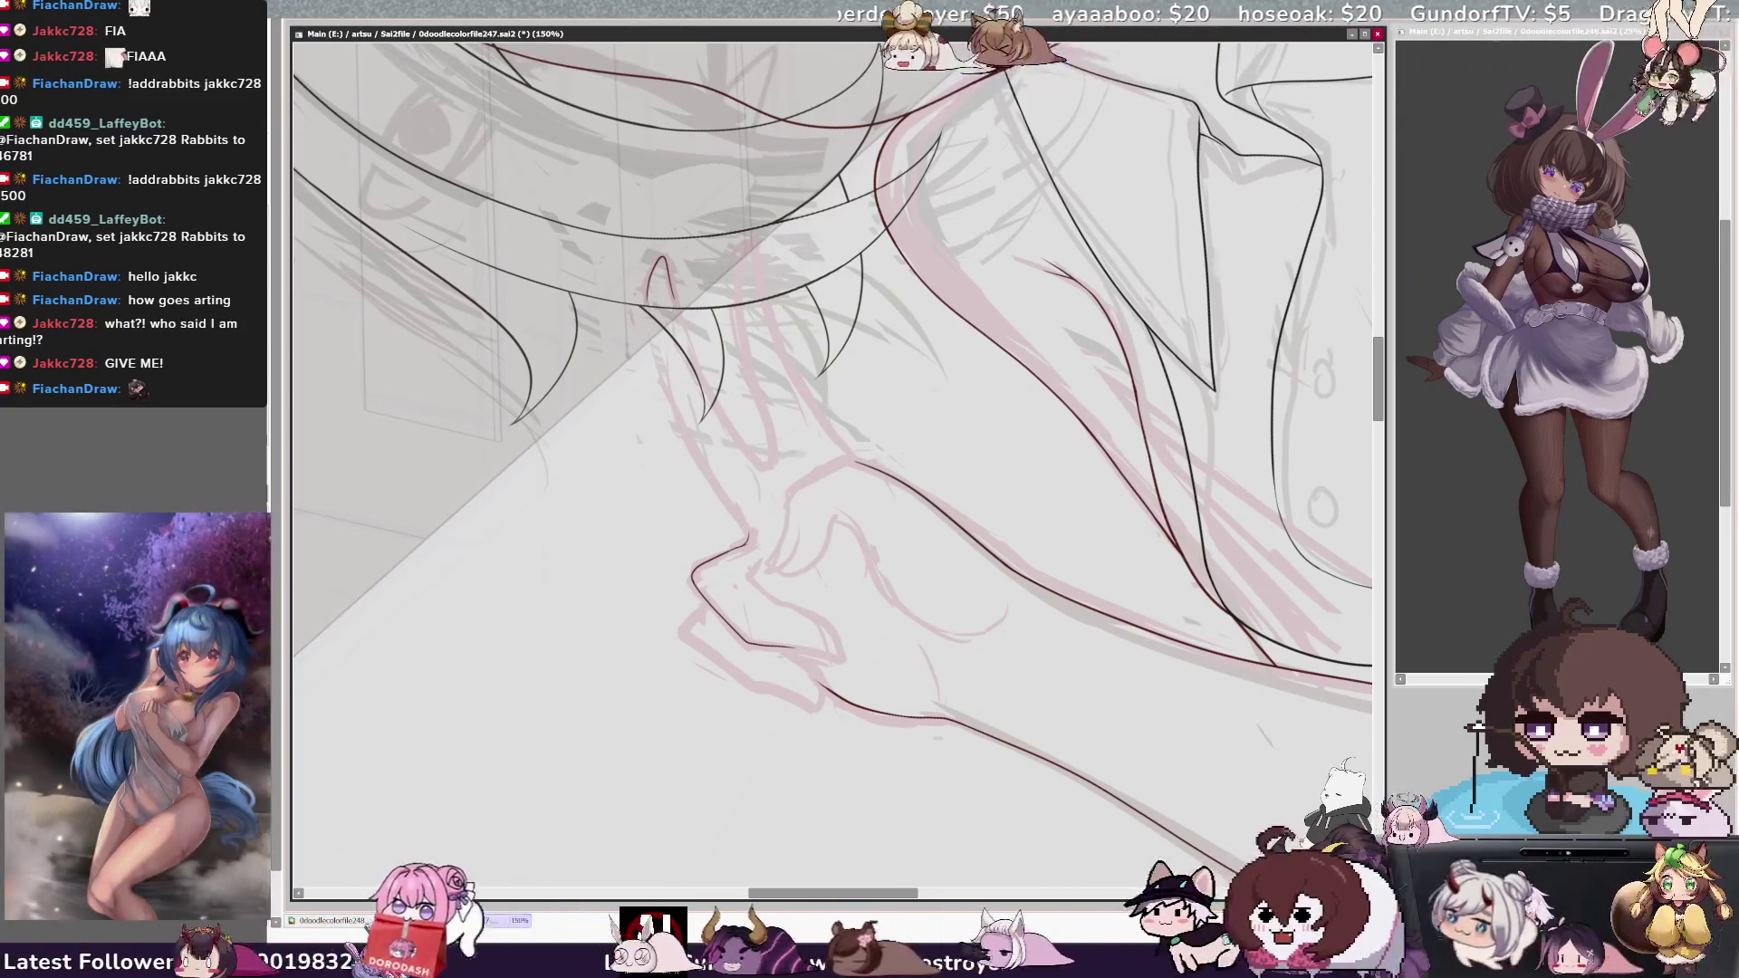
drag(652, 315, 730, 498)
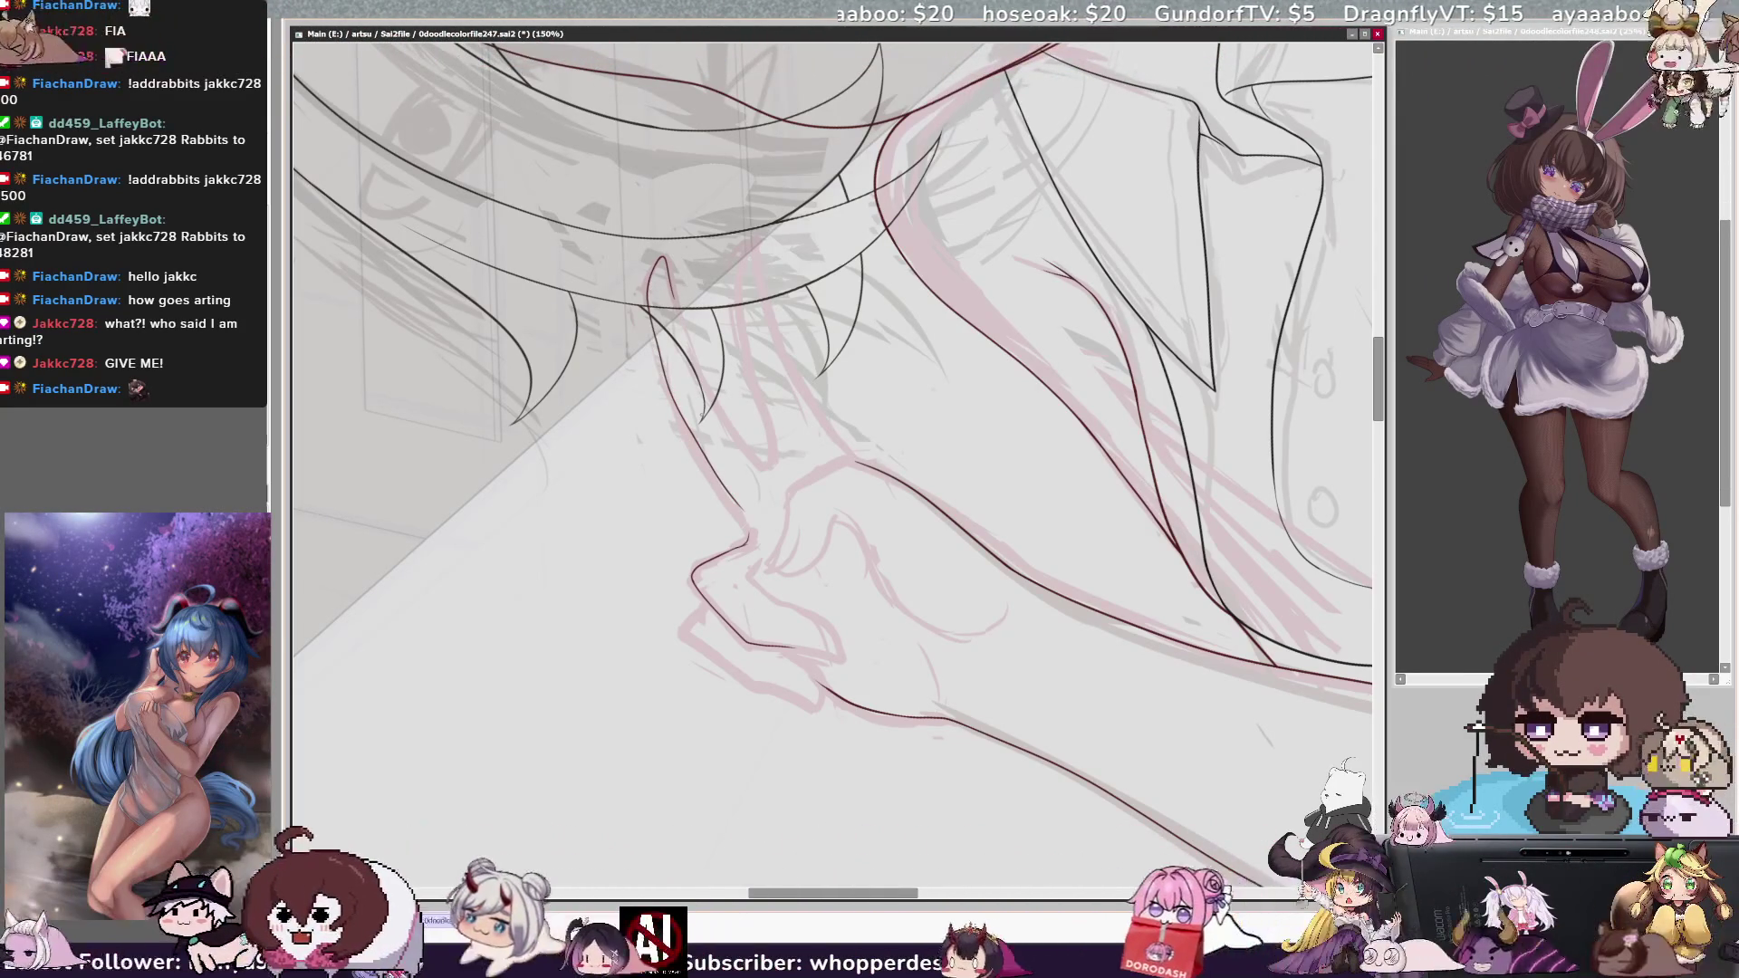
key(End)
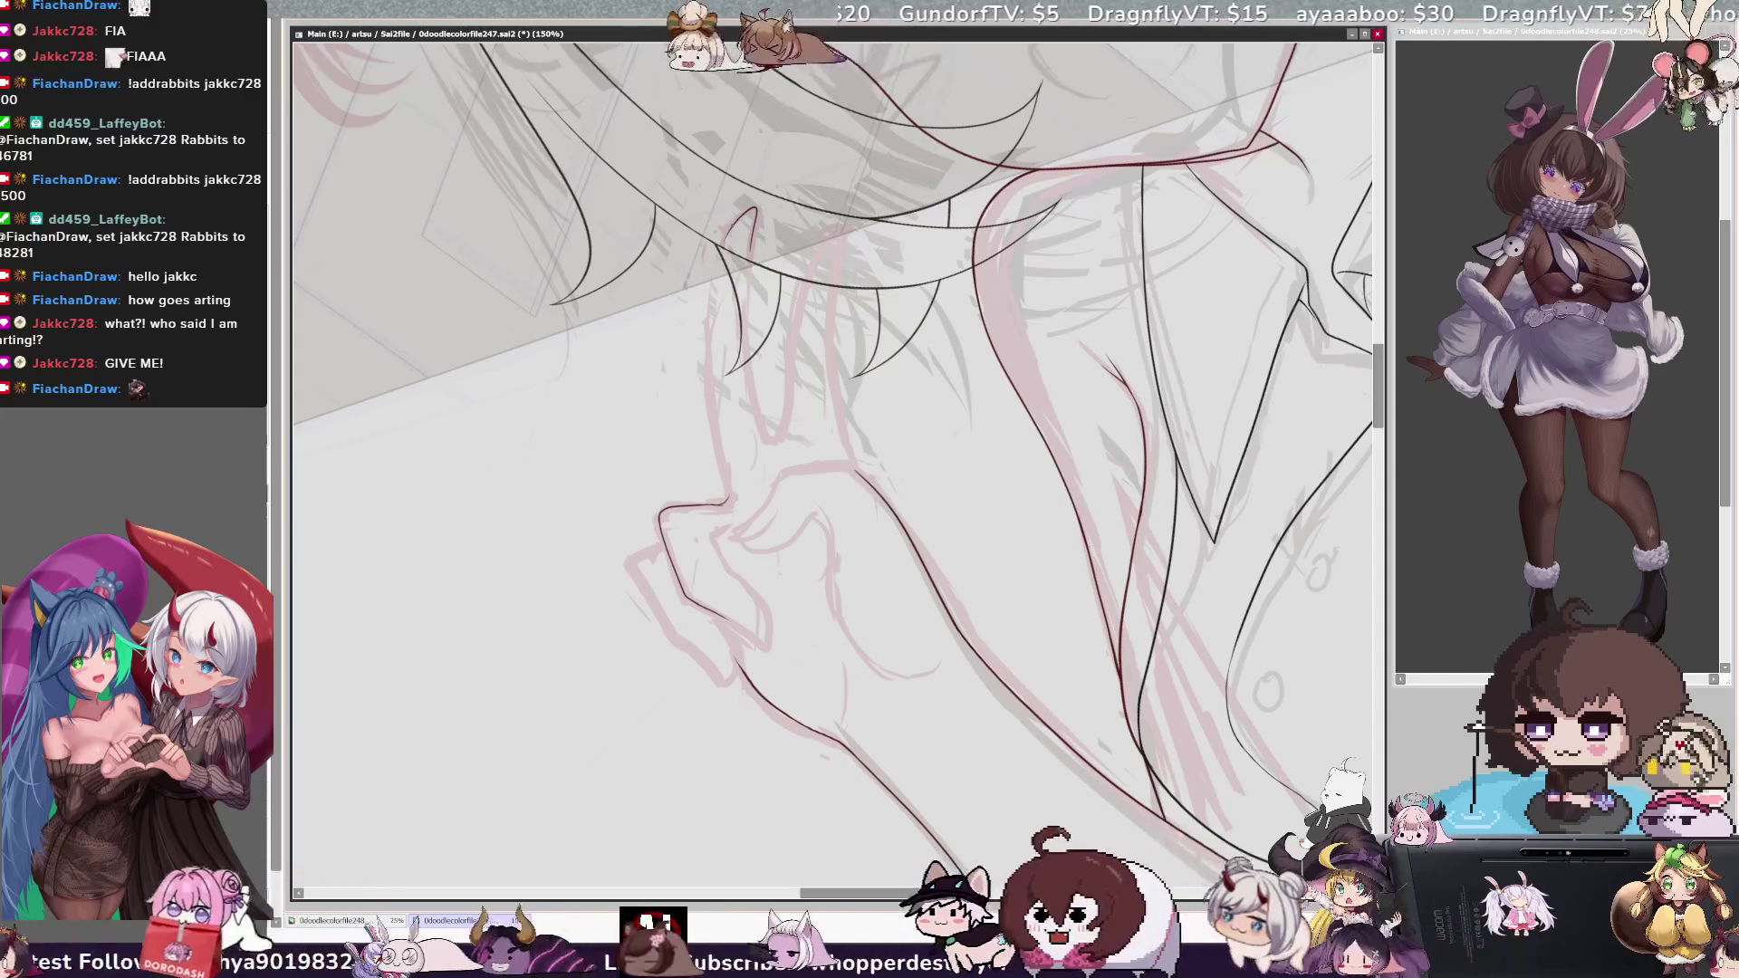
drag(723, 241, 712, 303)
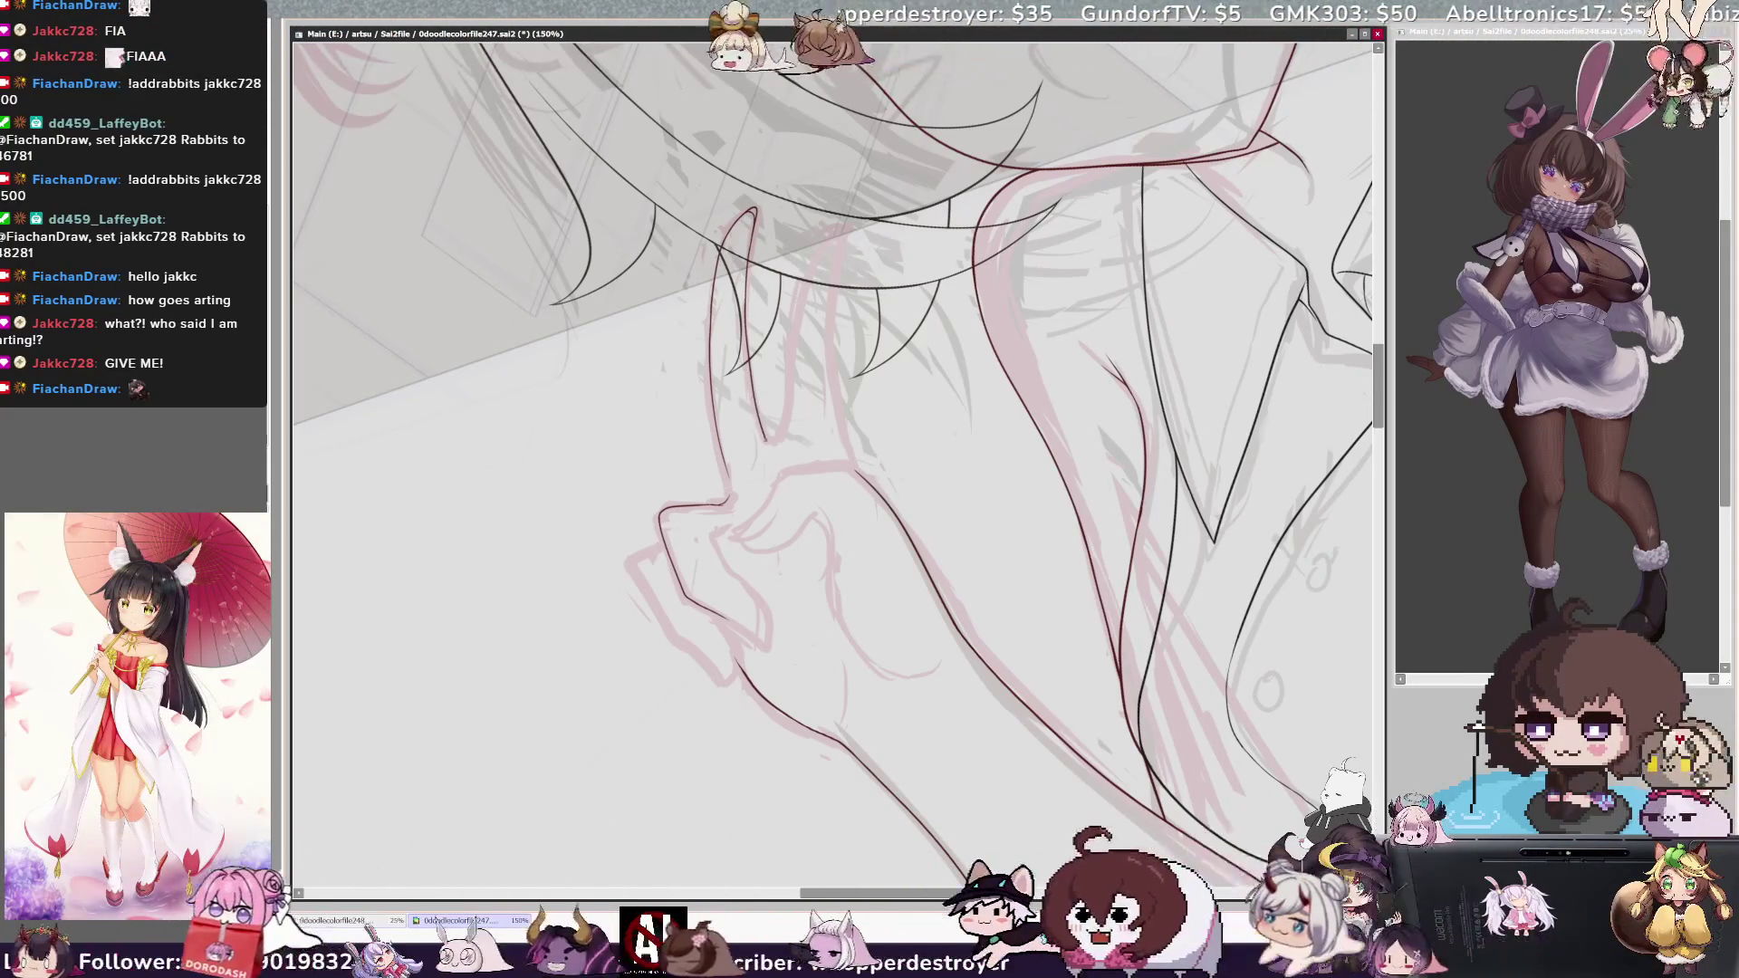
key(ctrl+minus)
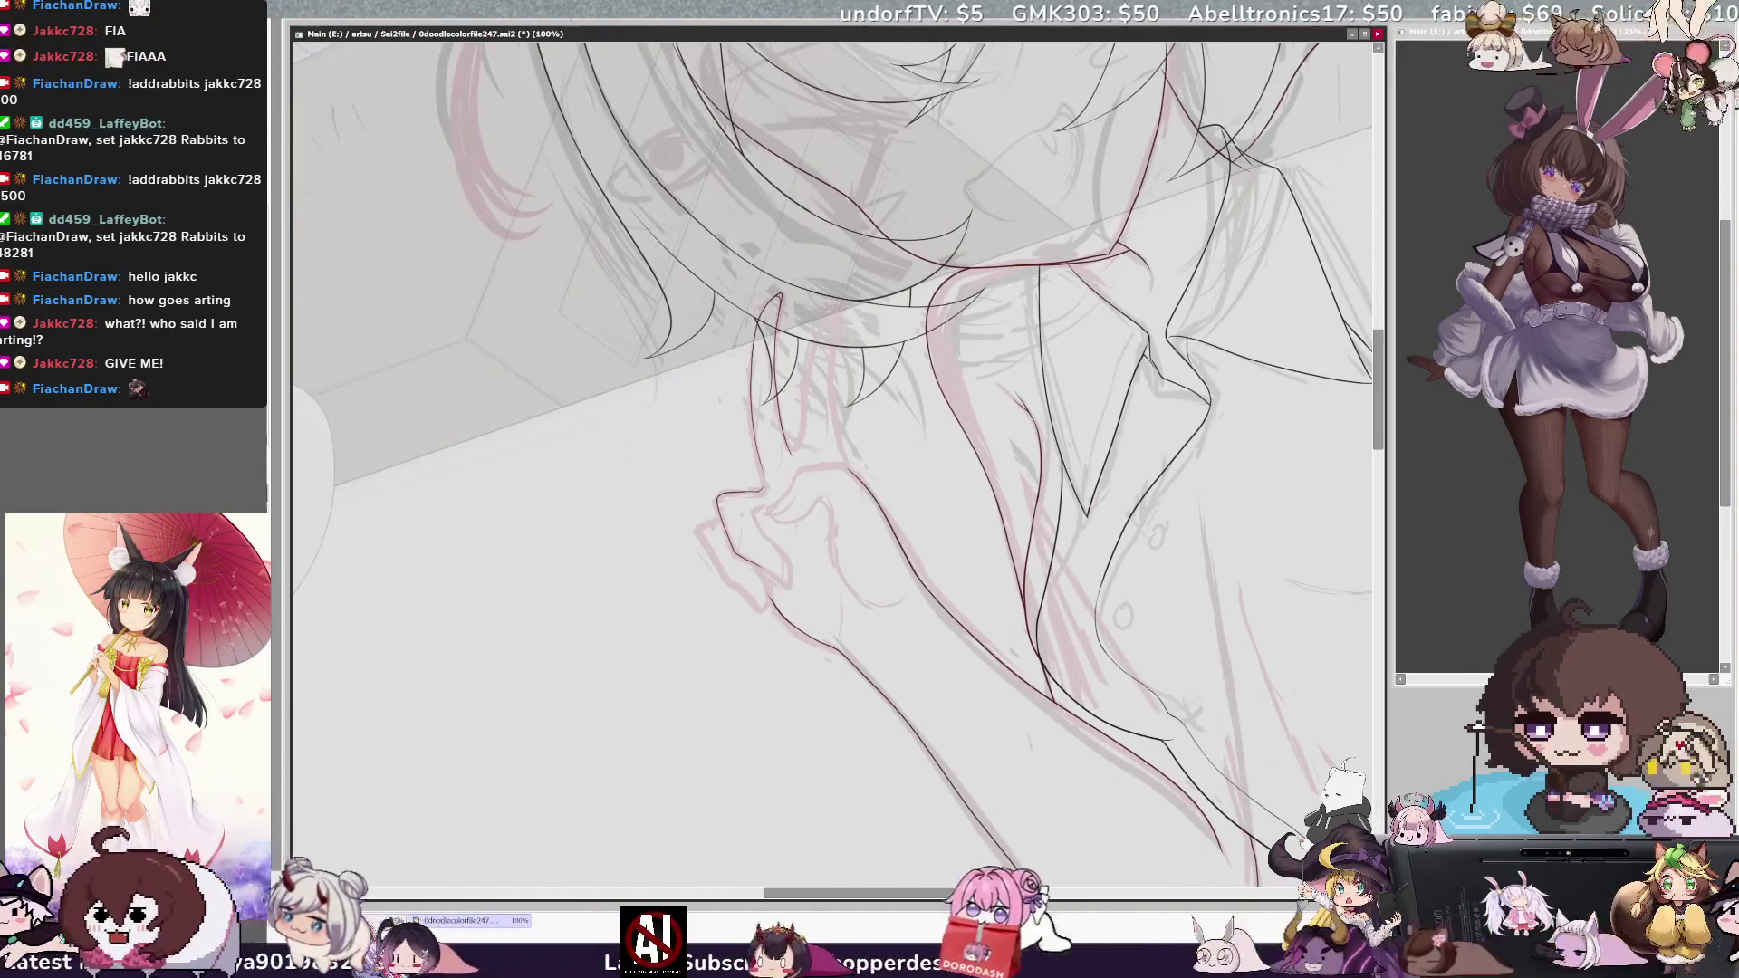
Flip the view horizontally to check the inked hand, then angle the arm diagonally.
key(End)
key(End)
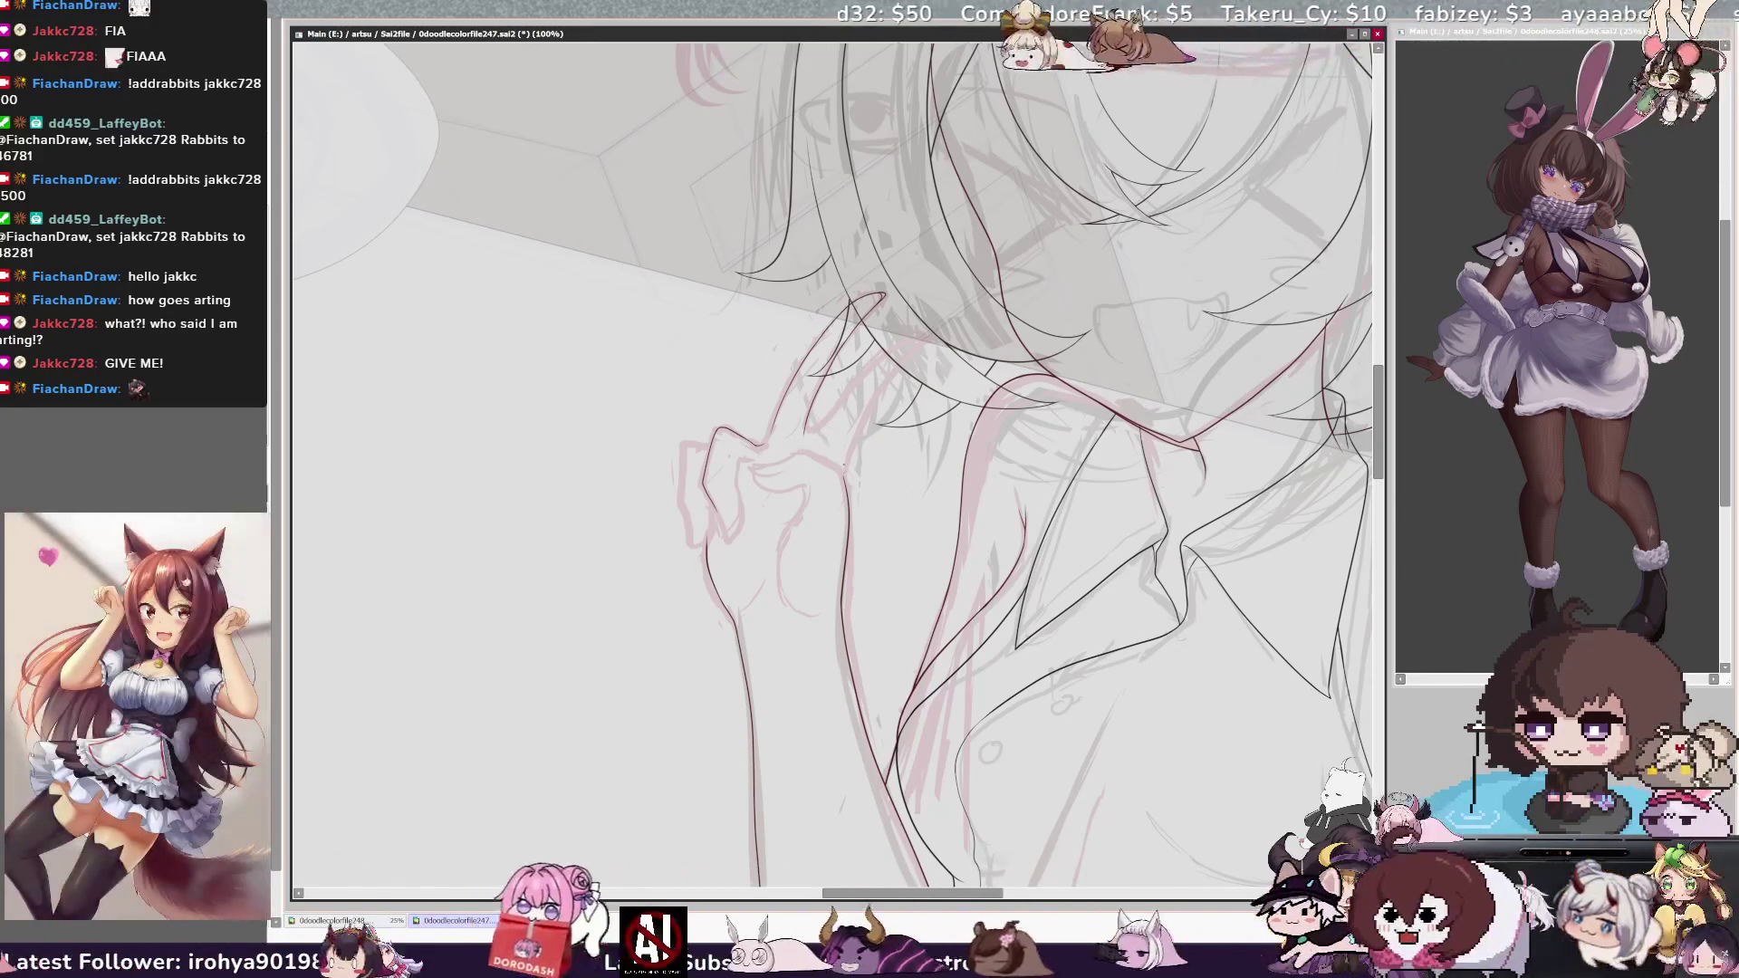
key(h)
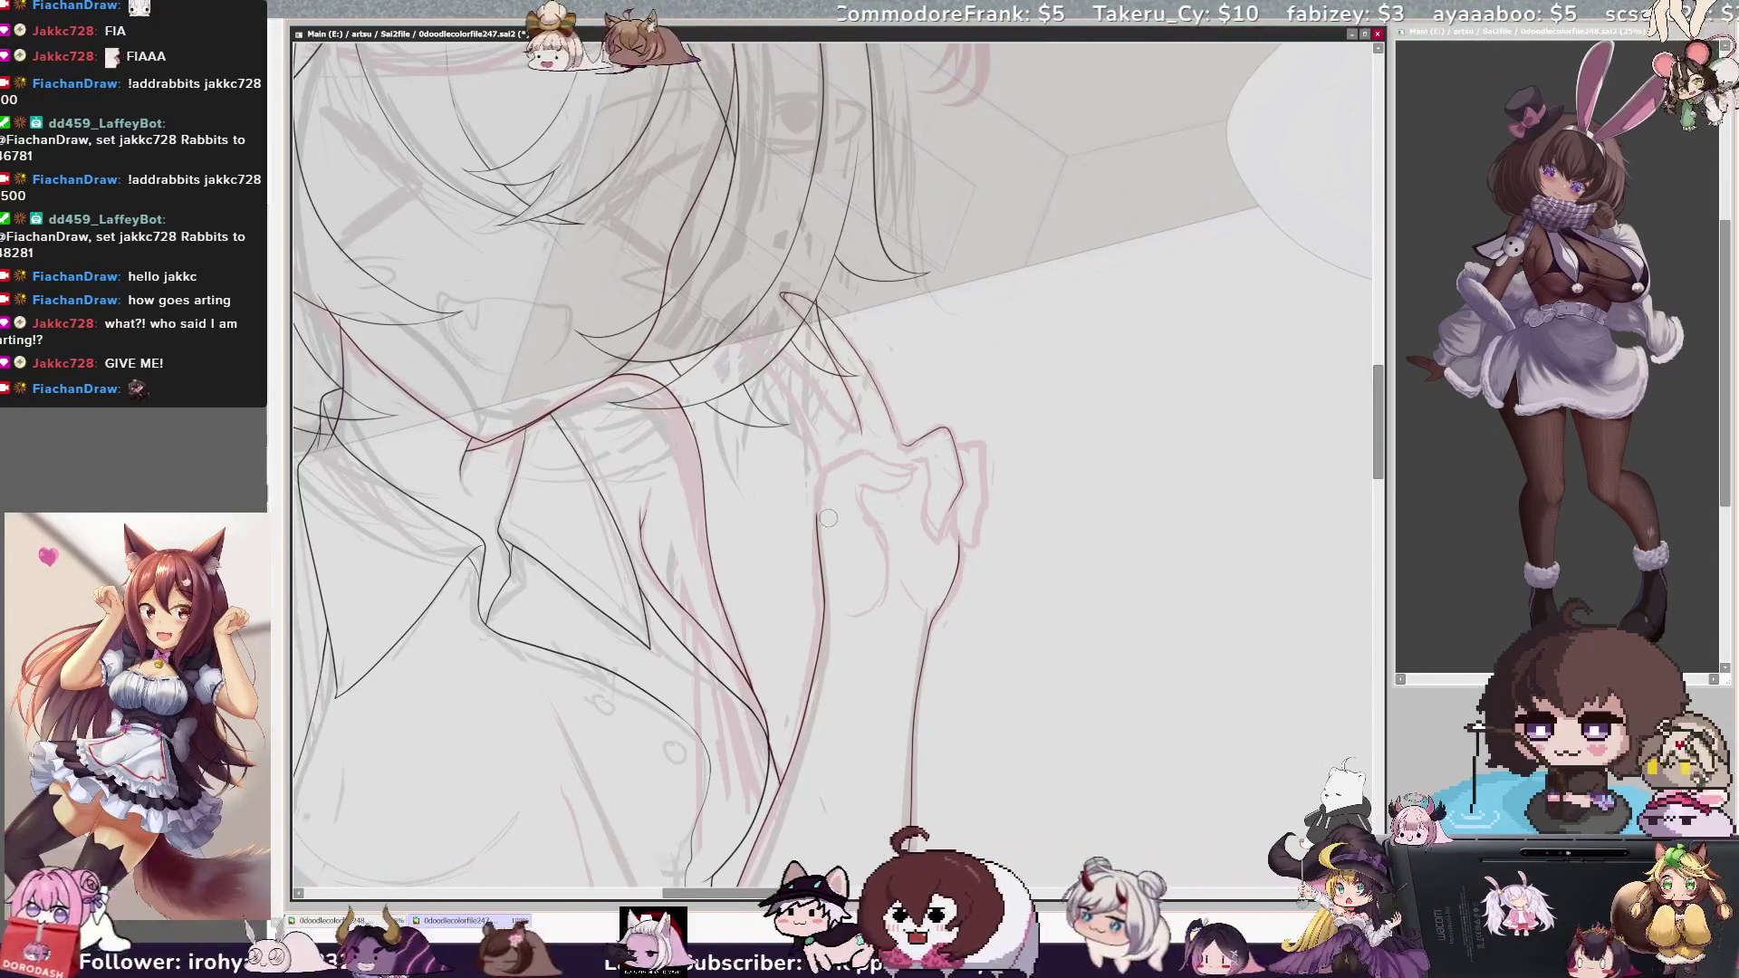
ctrl+shift+click(815, 469)
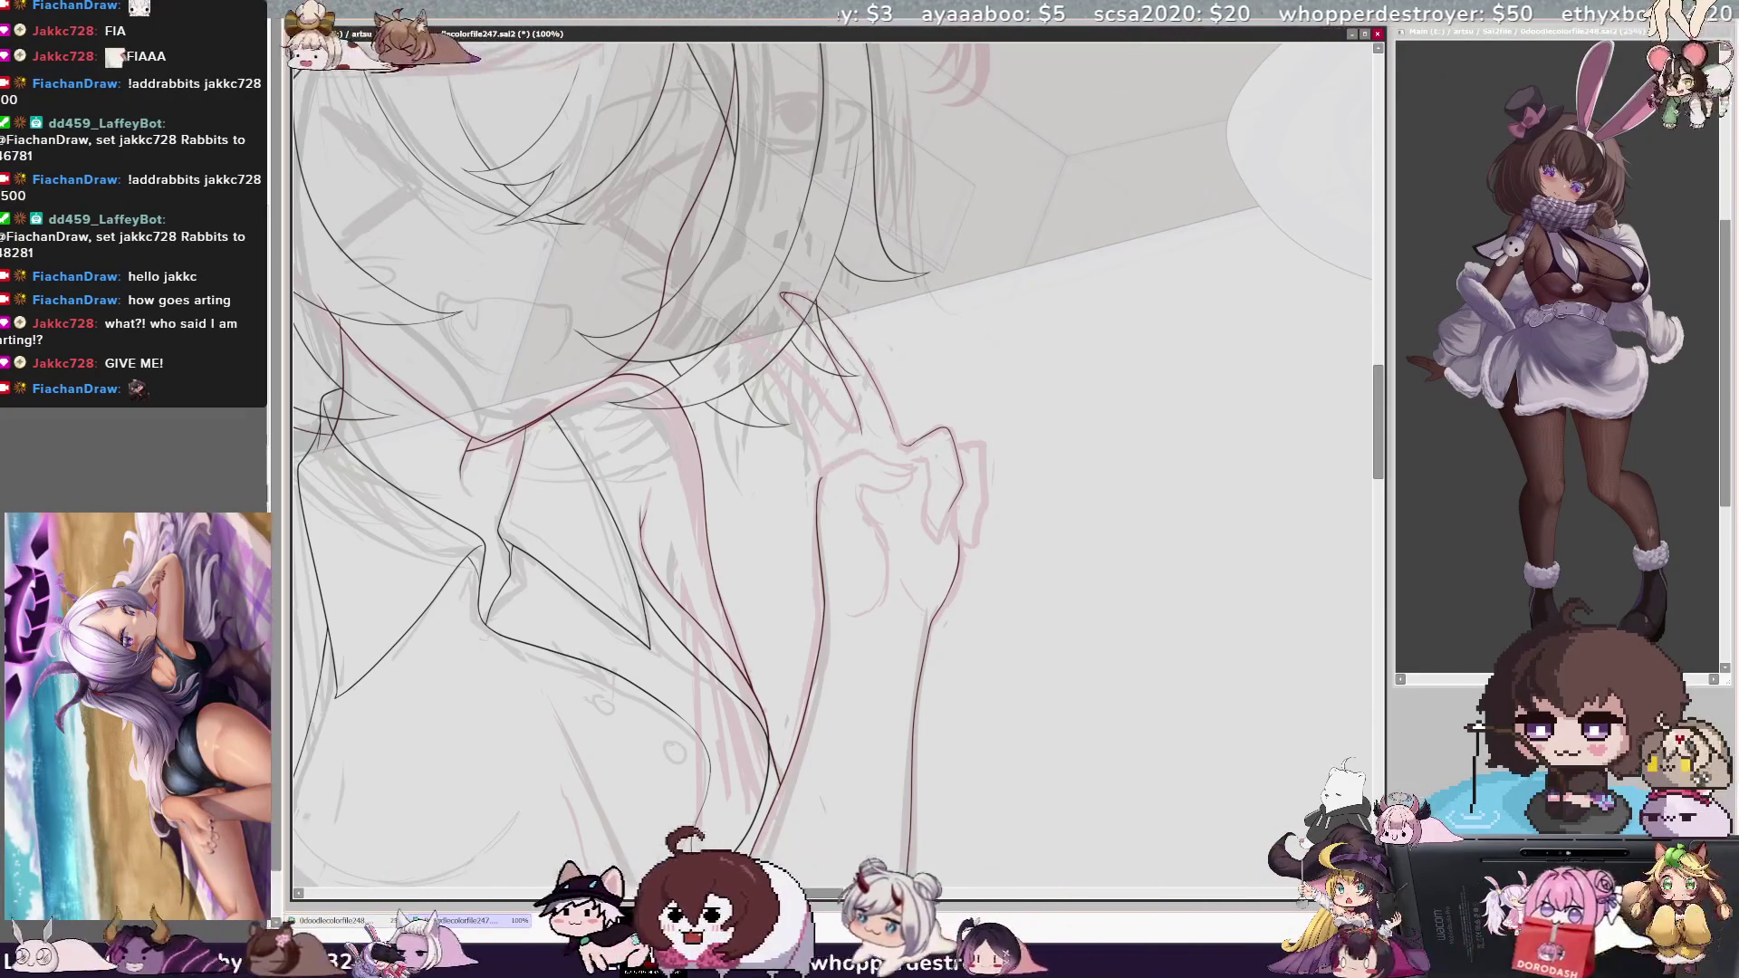
key(End)
key(End)
key(End)
key(End)
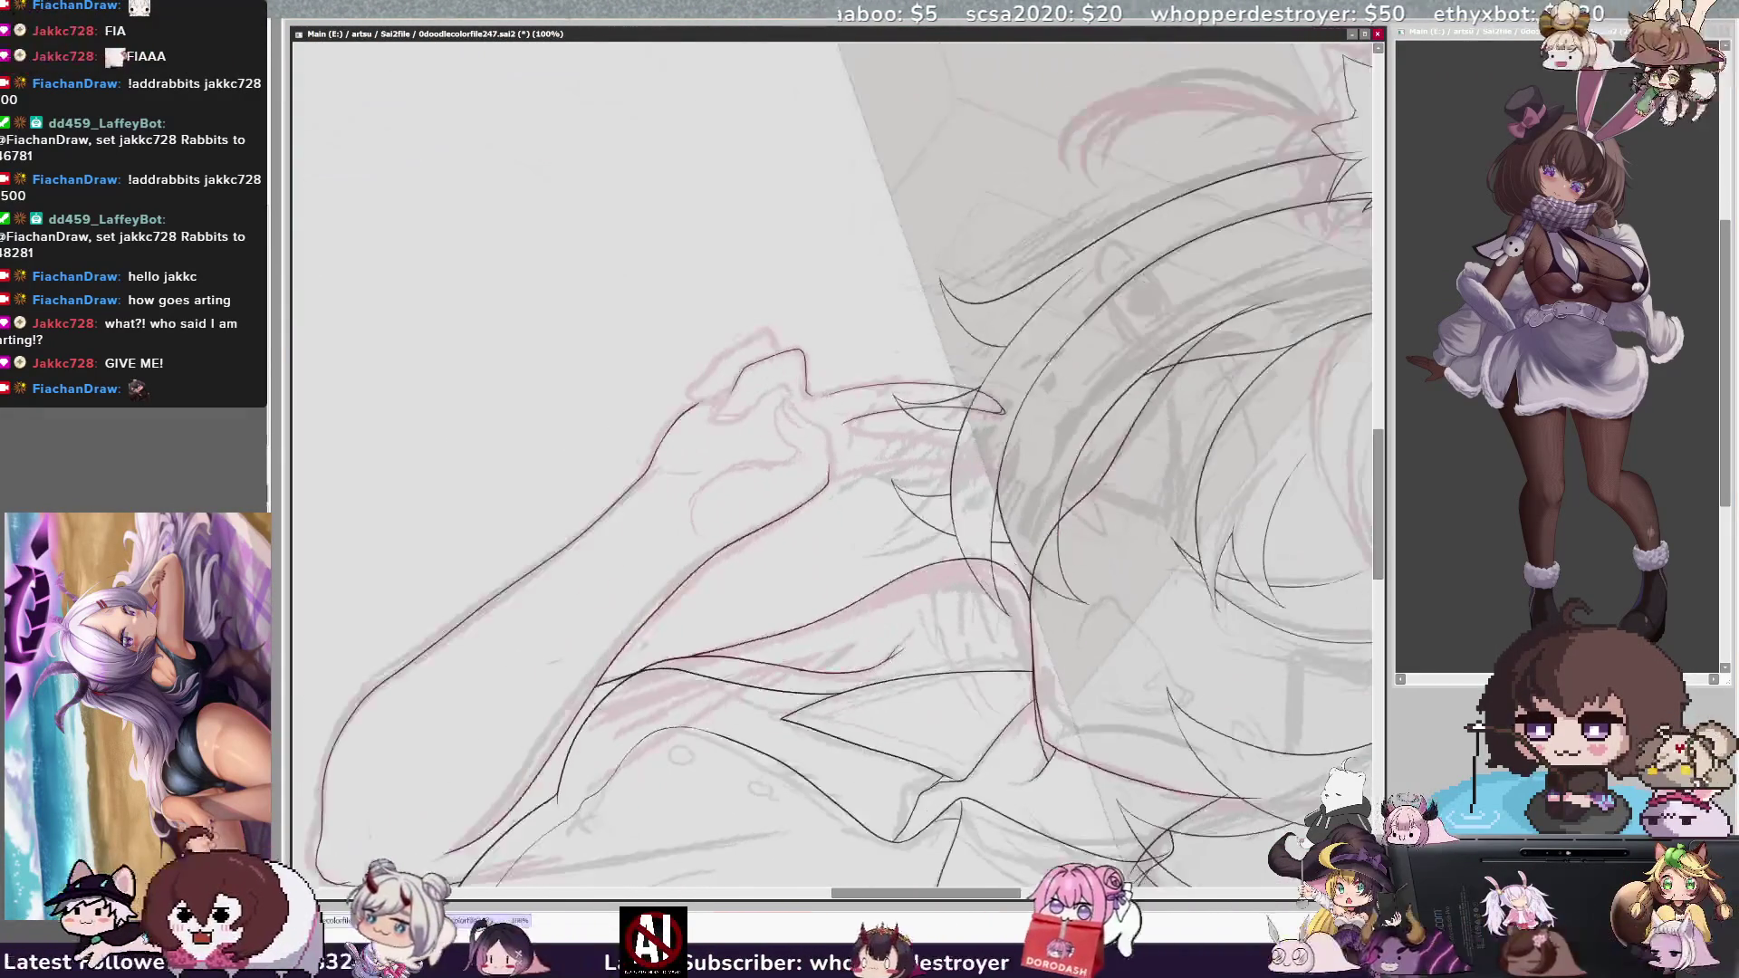
Zoom in and extend the finger line, redoing it twice before adding a fingertip stroke.
key(Page_Up)
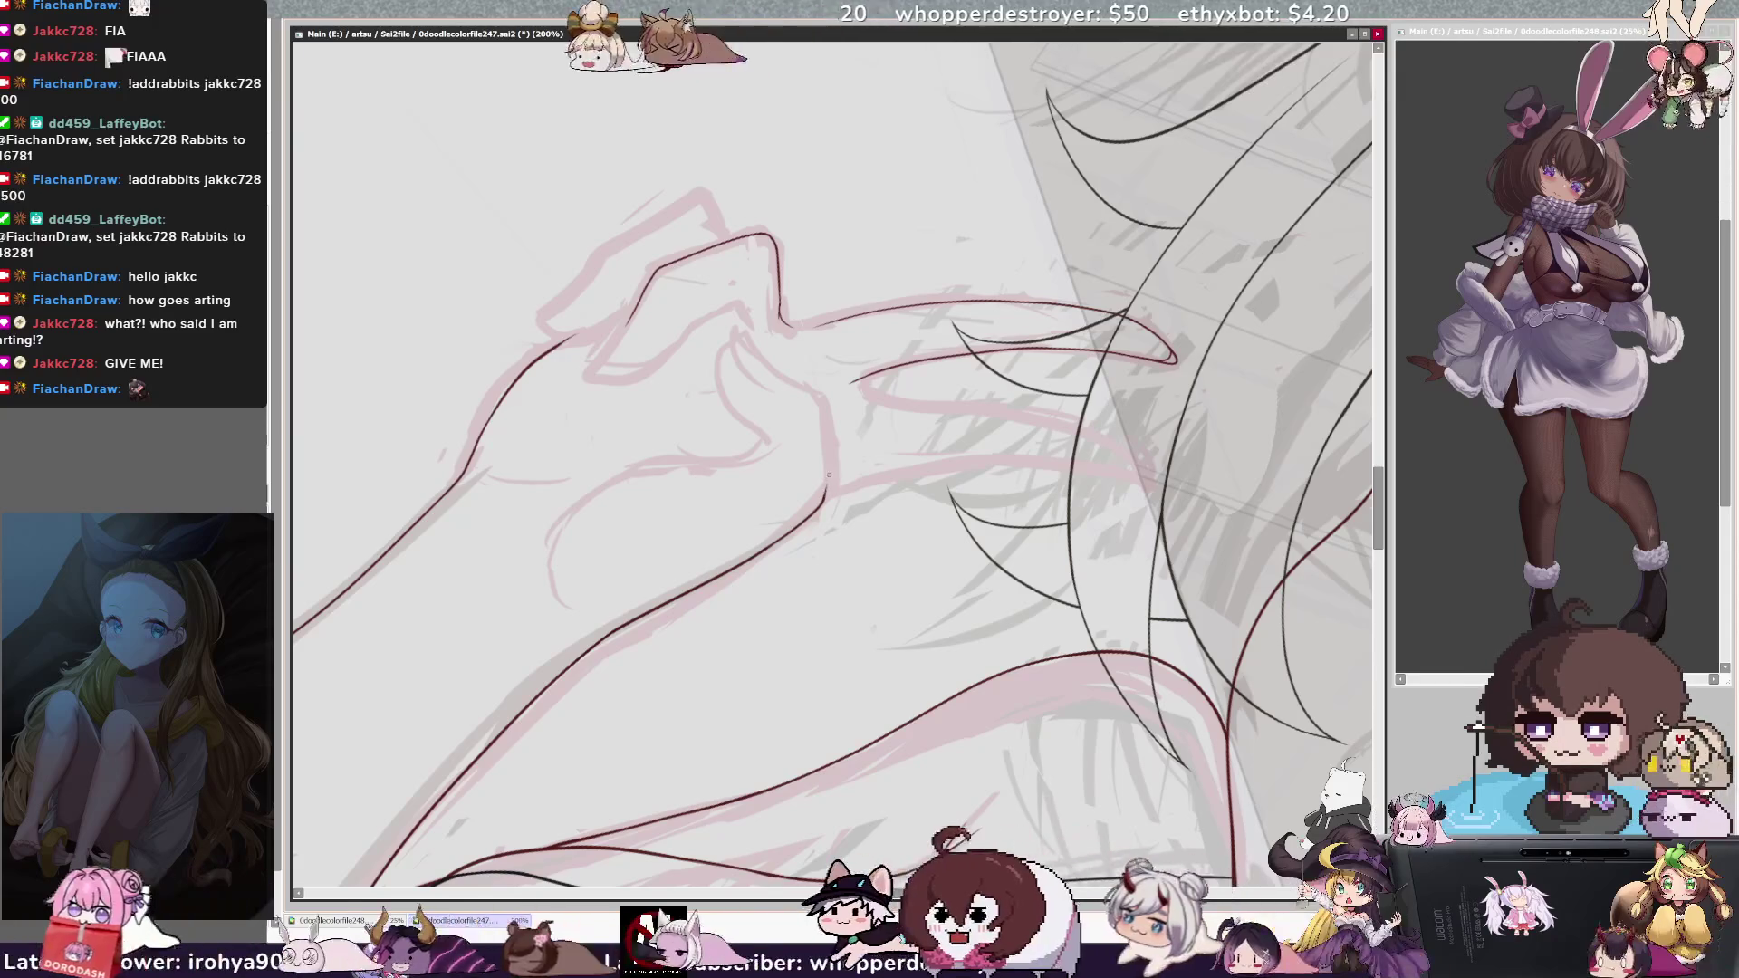
drag(820, 498, 827, 473)
drag(915, 858, 978, 829)
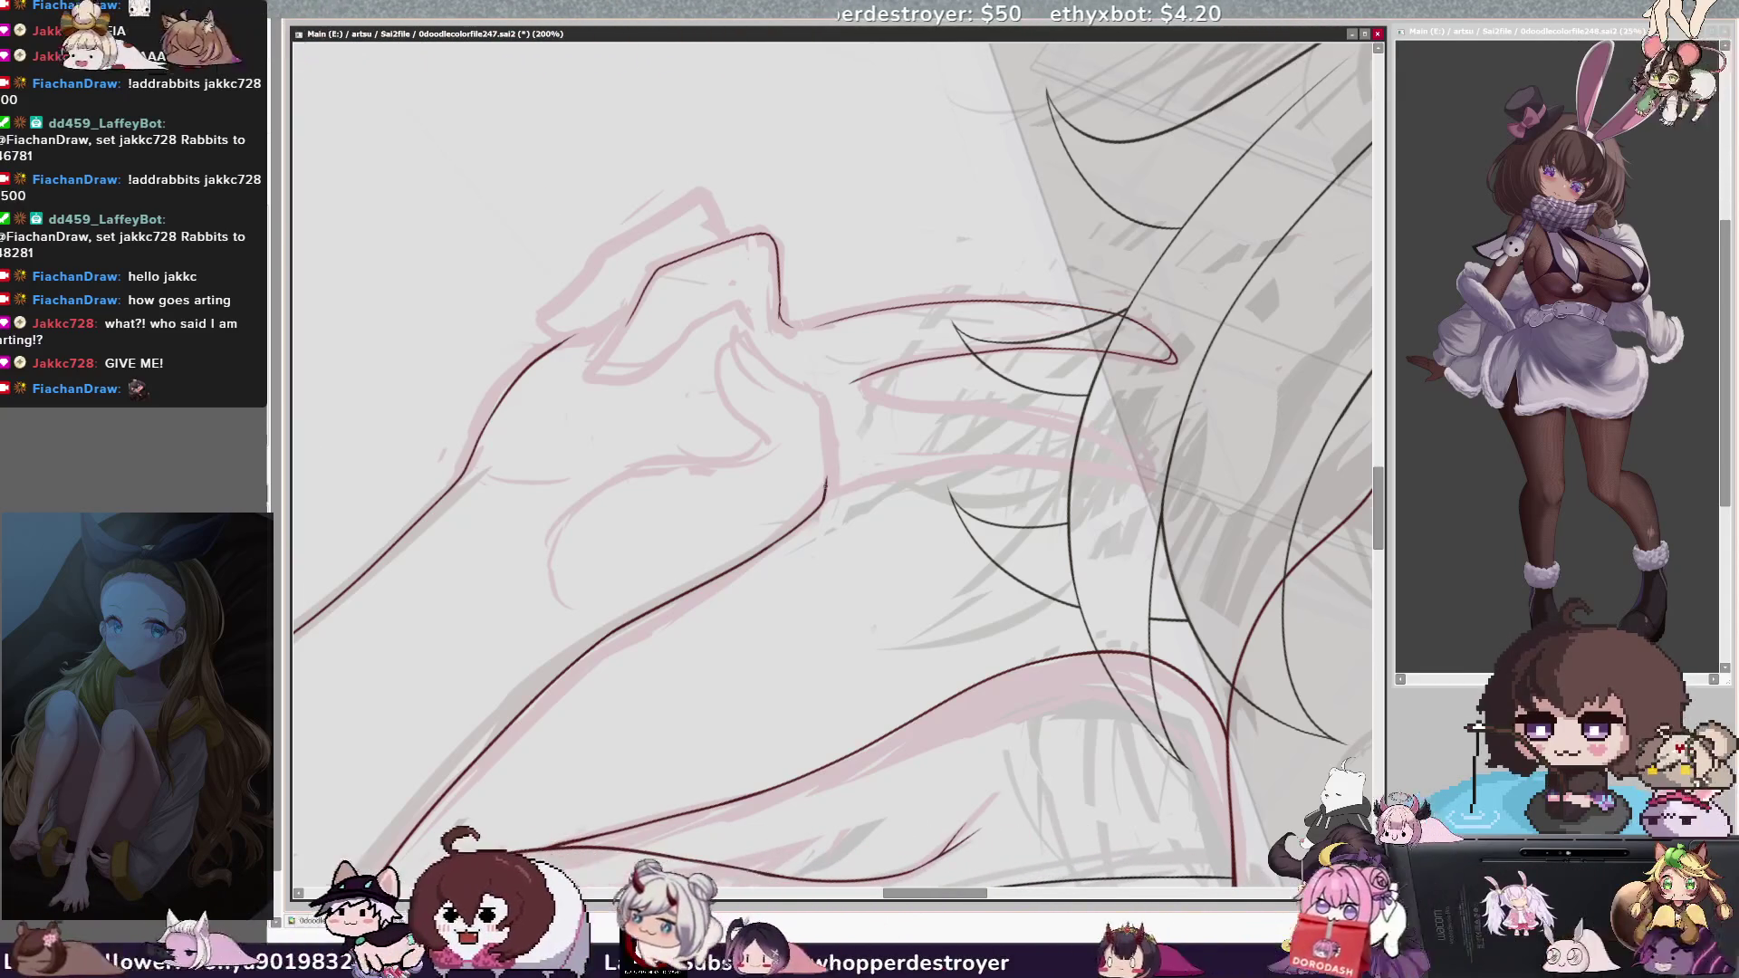
key(ctrl+z)
drag(825, 492, 820, 405)
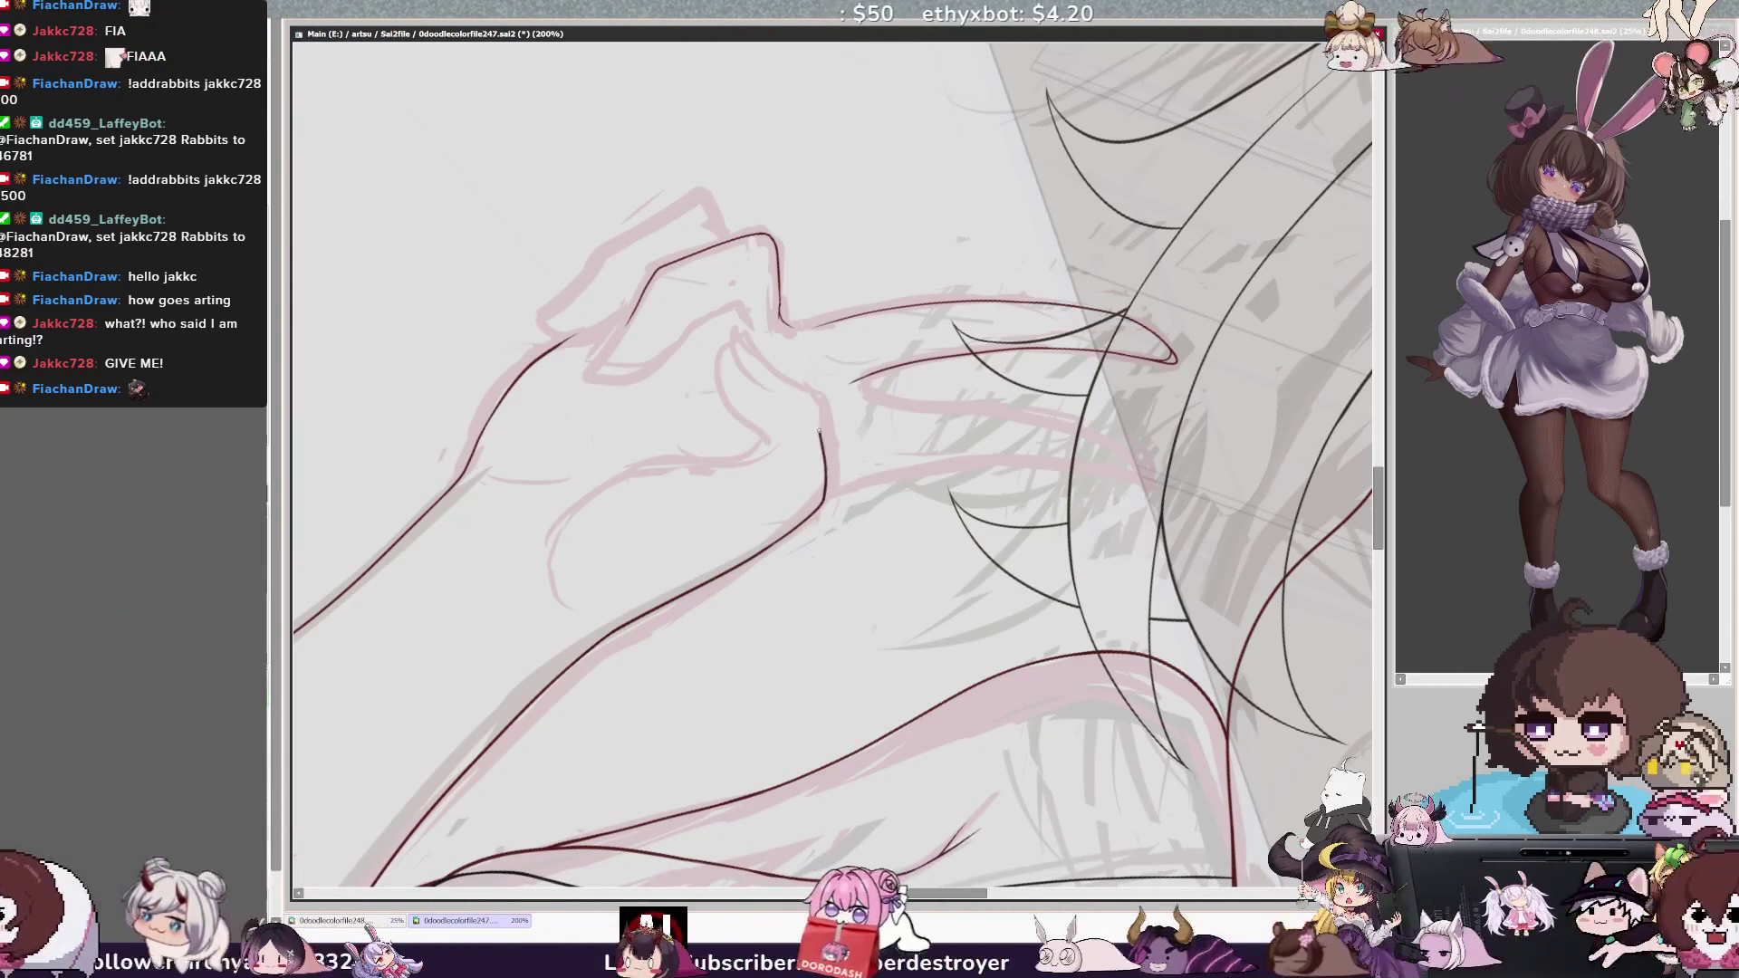
key(ctrl+z)
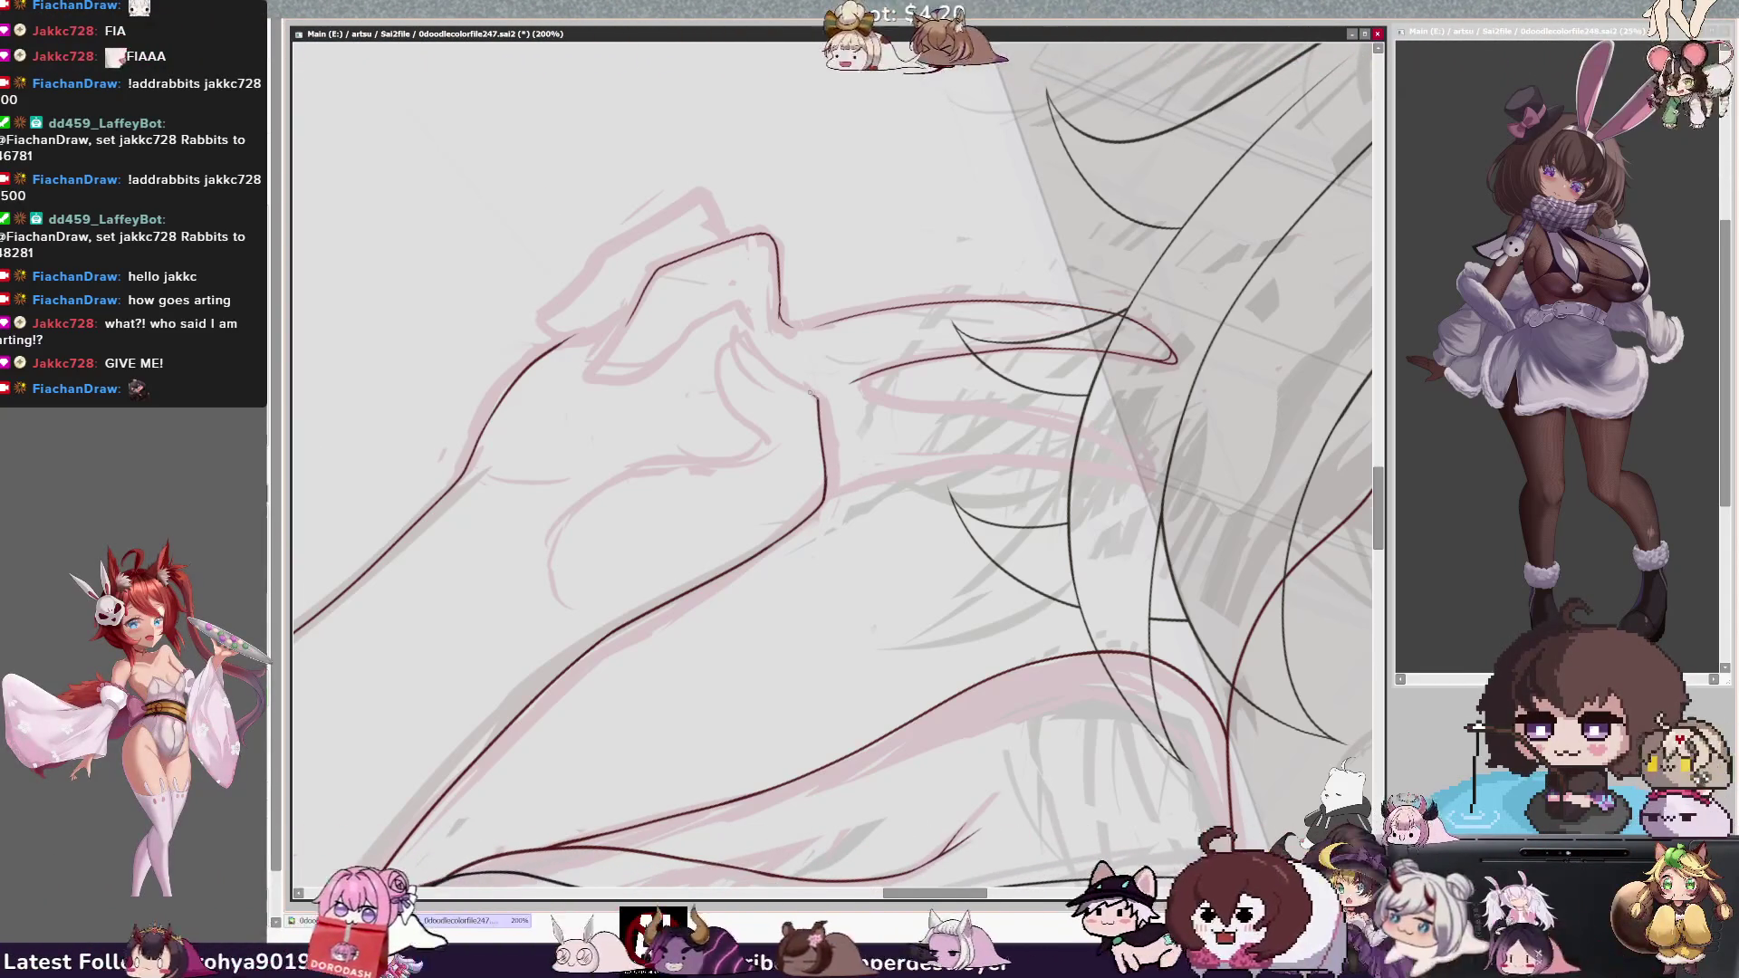
drag(818, 403, 804, 383)
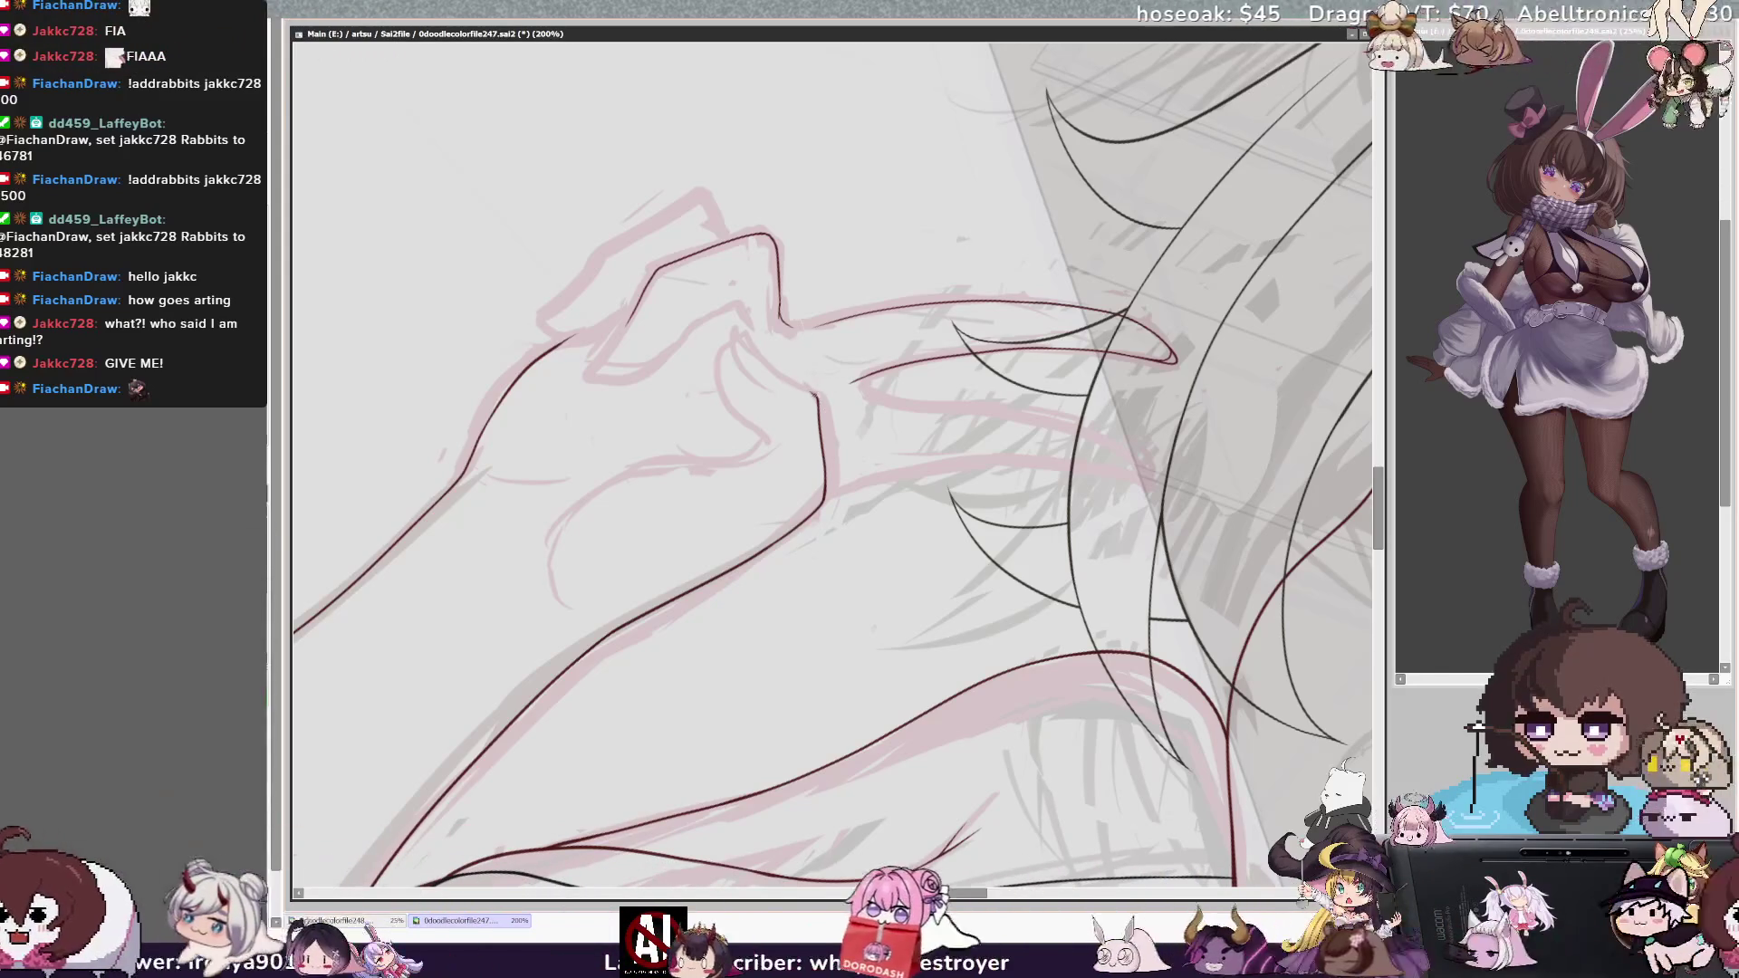
Redraw the curled finger's outline after undoing a badly hooked line.
drag(750, 329, 783, 373)
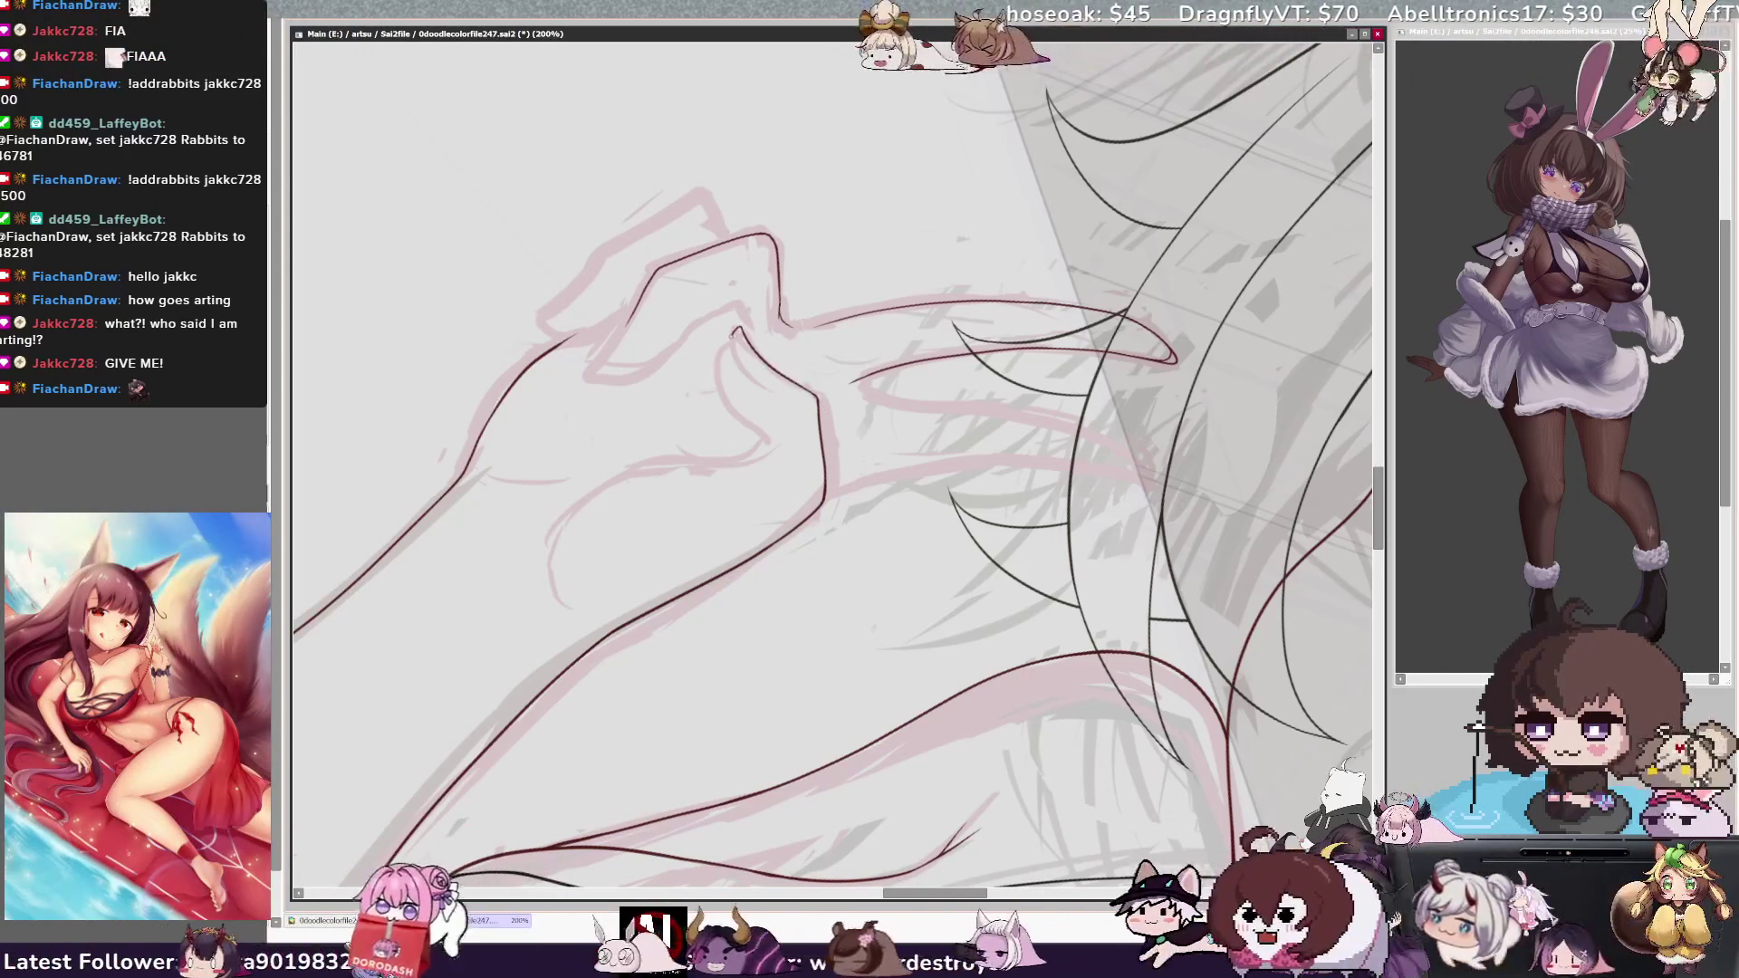
key(ctrl+z)
mouse_move(818, 395)
mouse_down()
mouse_move(739, 328)
mouse_move(743, 369)
mouse_up()
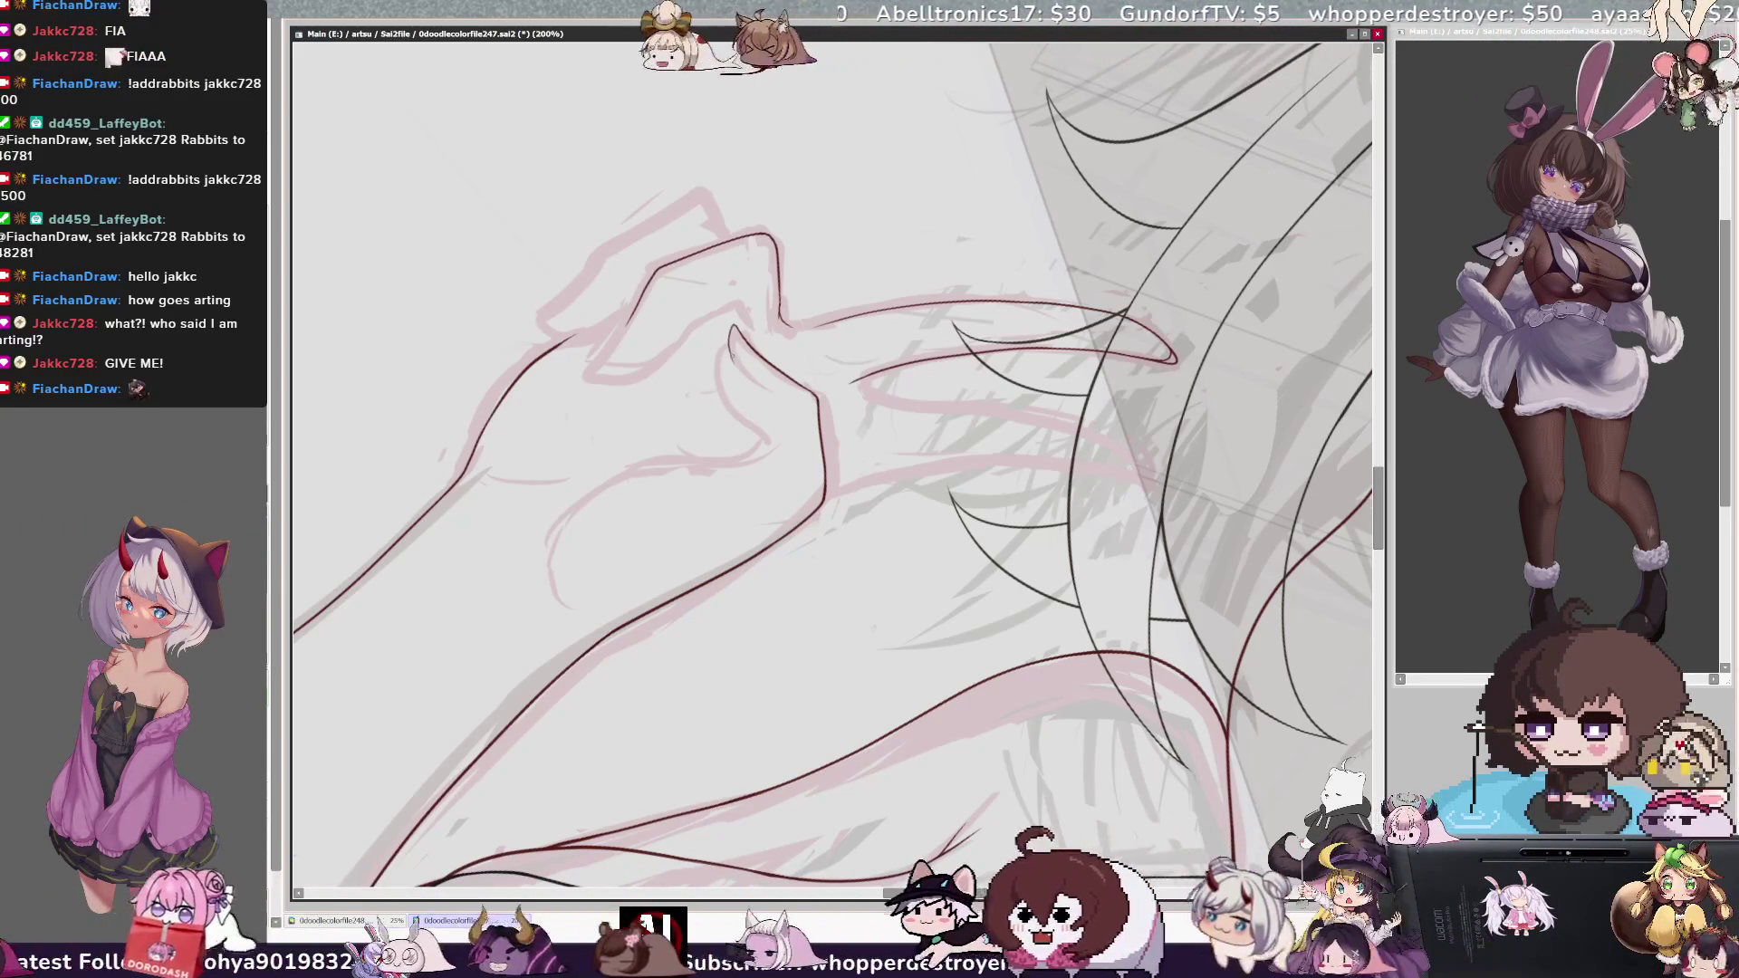
mouse_move(727, 344)
mouse_down()
mouse_move(728, 388)
mouse_move(772, 446)
mouse_up()
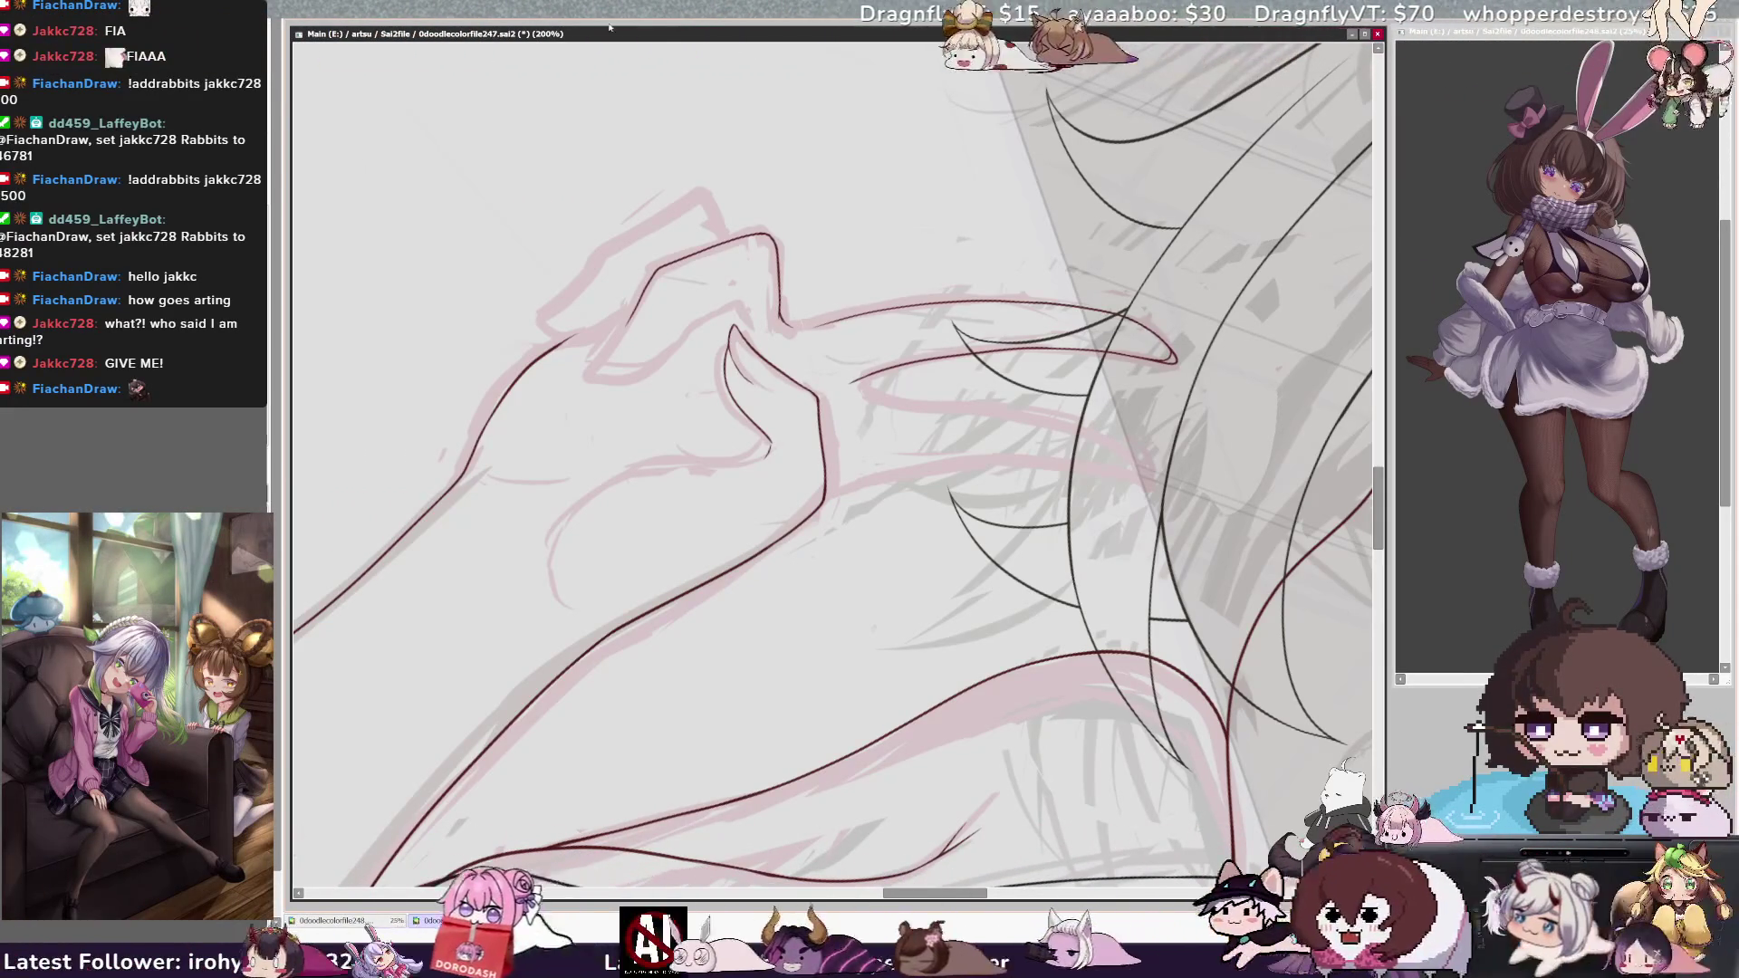
drag(815, 453, 608, 571)
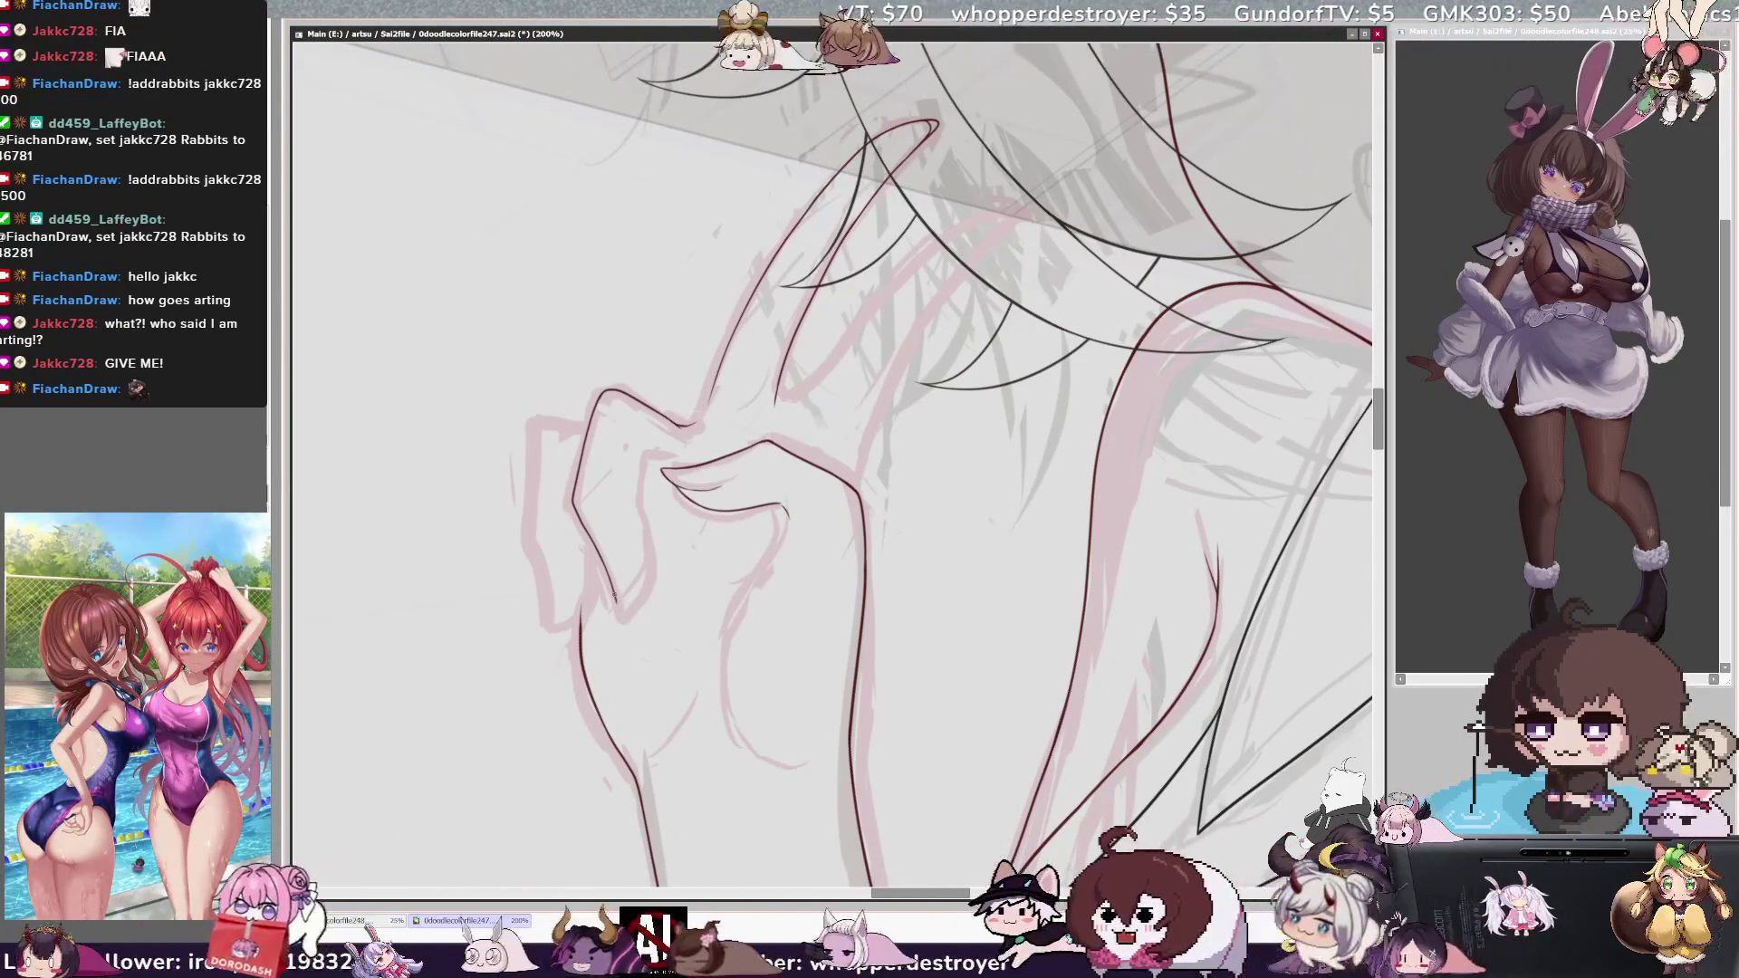
Add short strokes at the finger base and tips, then zoom out to 50%.
drag(619, 605, 636, 569)
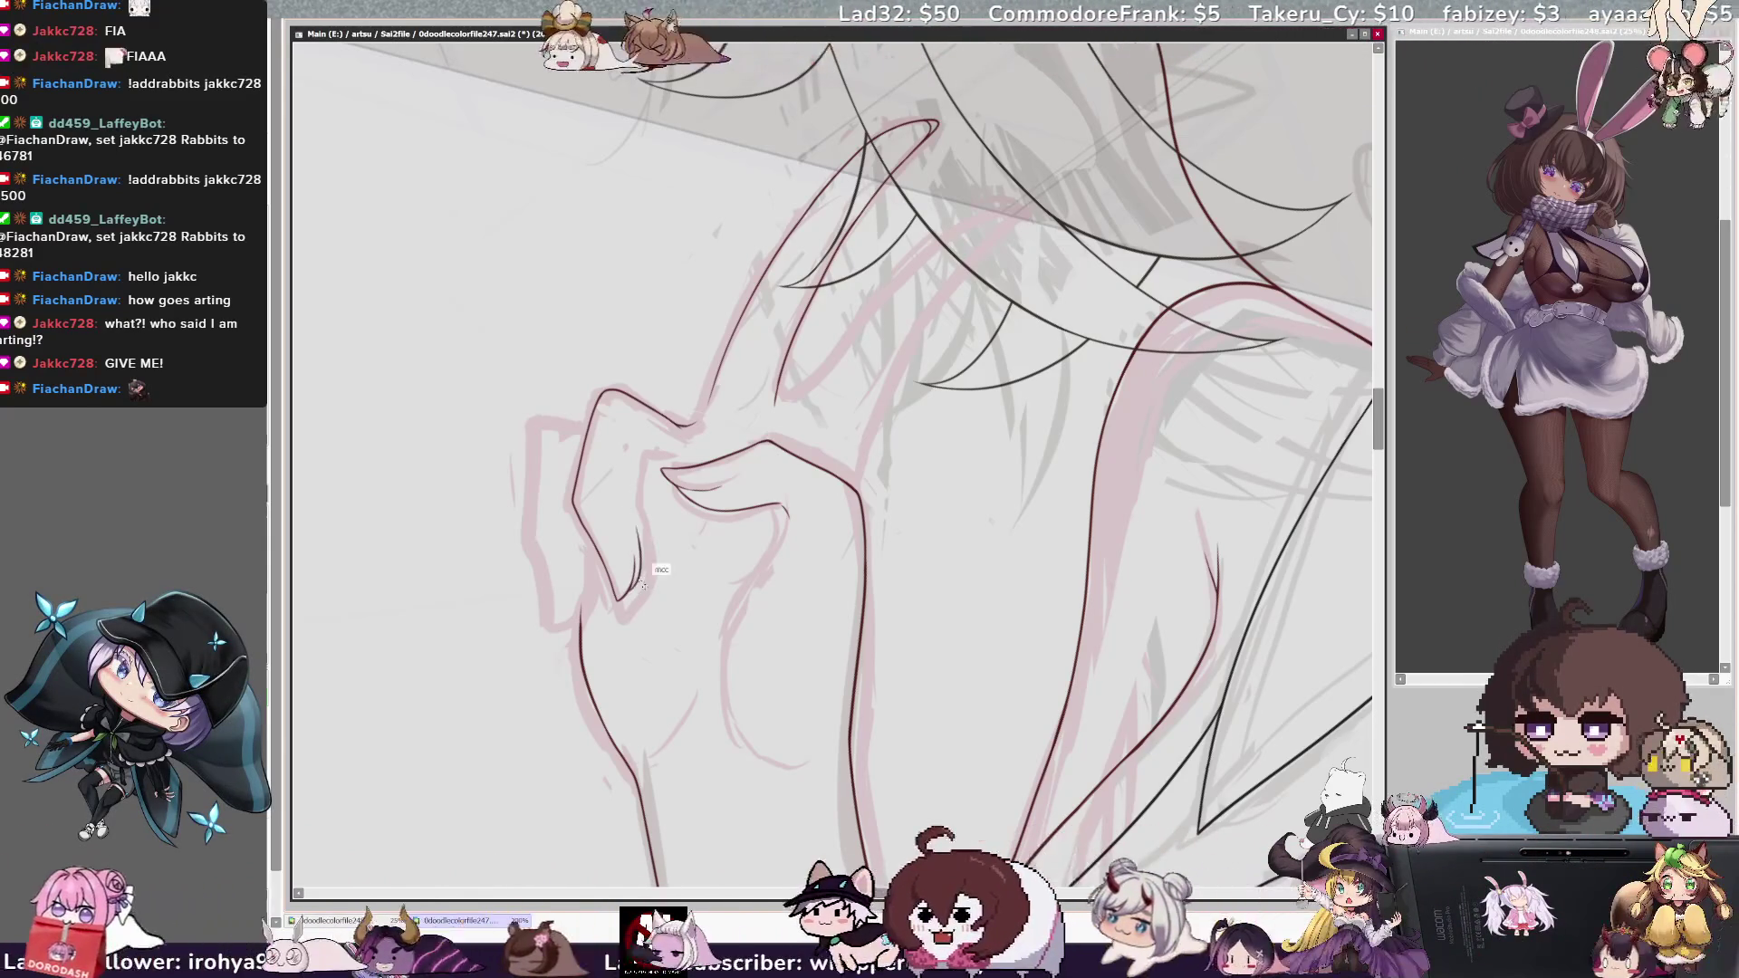
drag(632, 586, 630, 494)
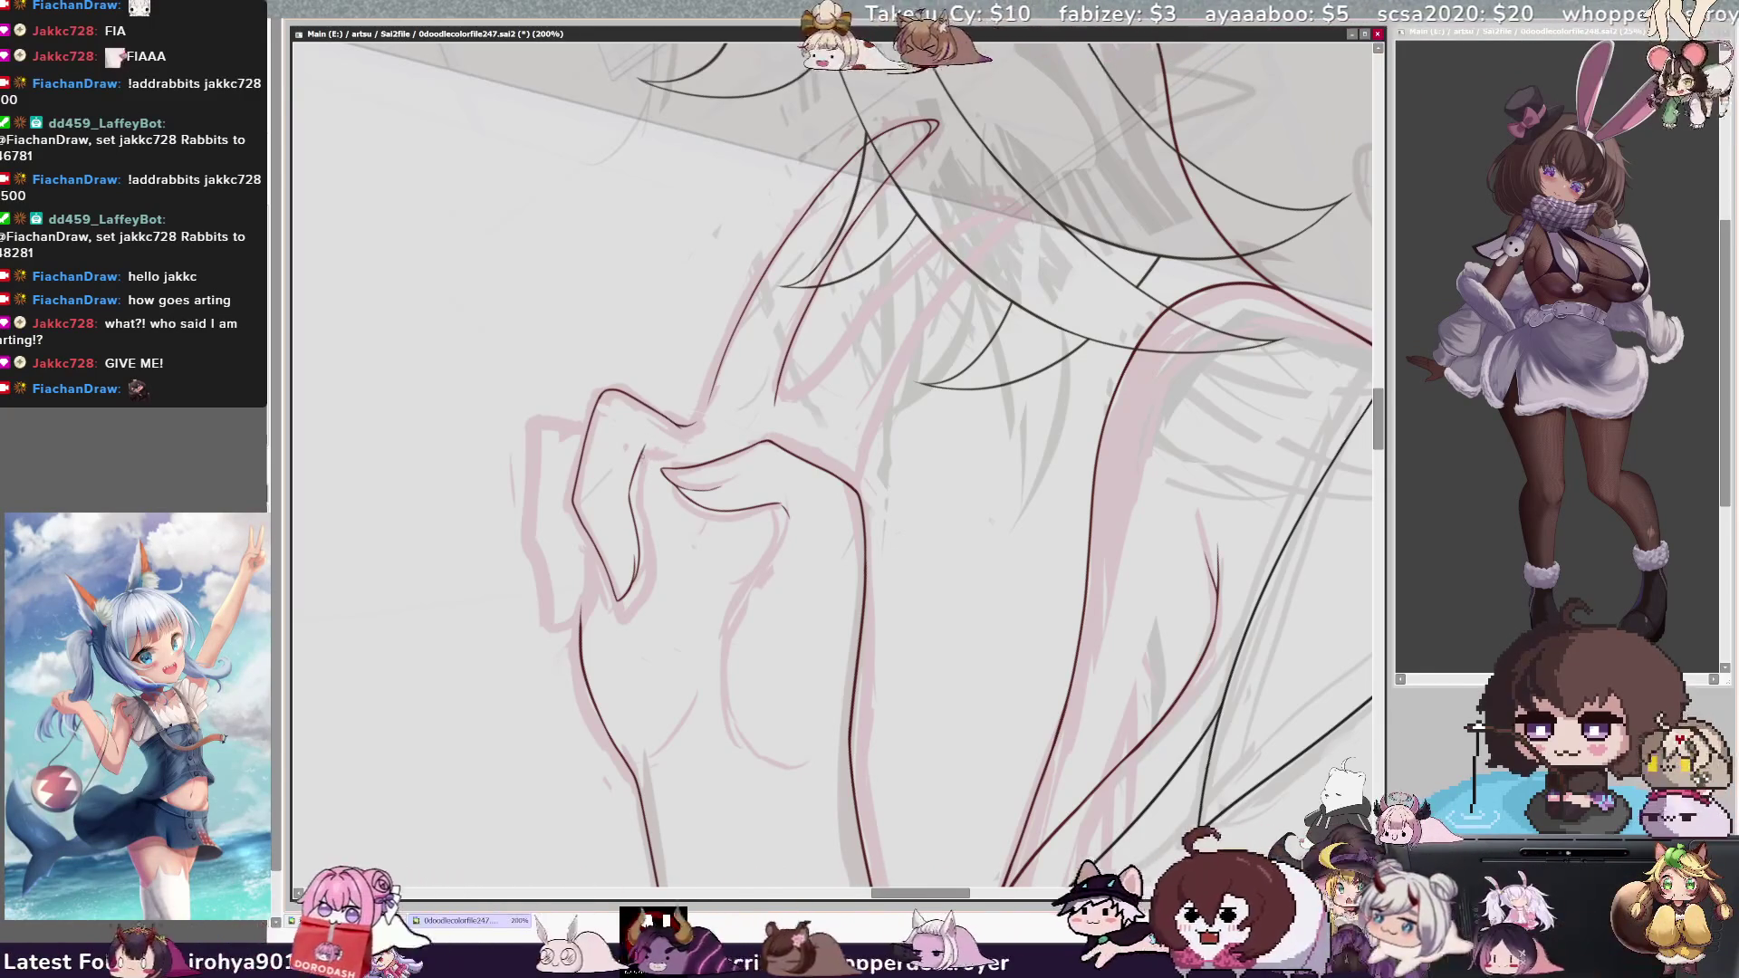
drag(638, 458, 648, 442)
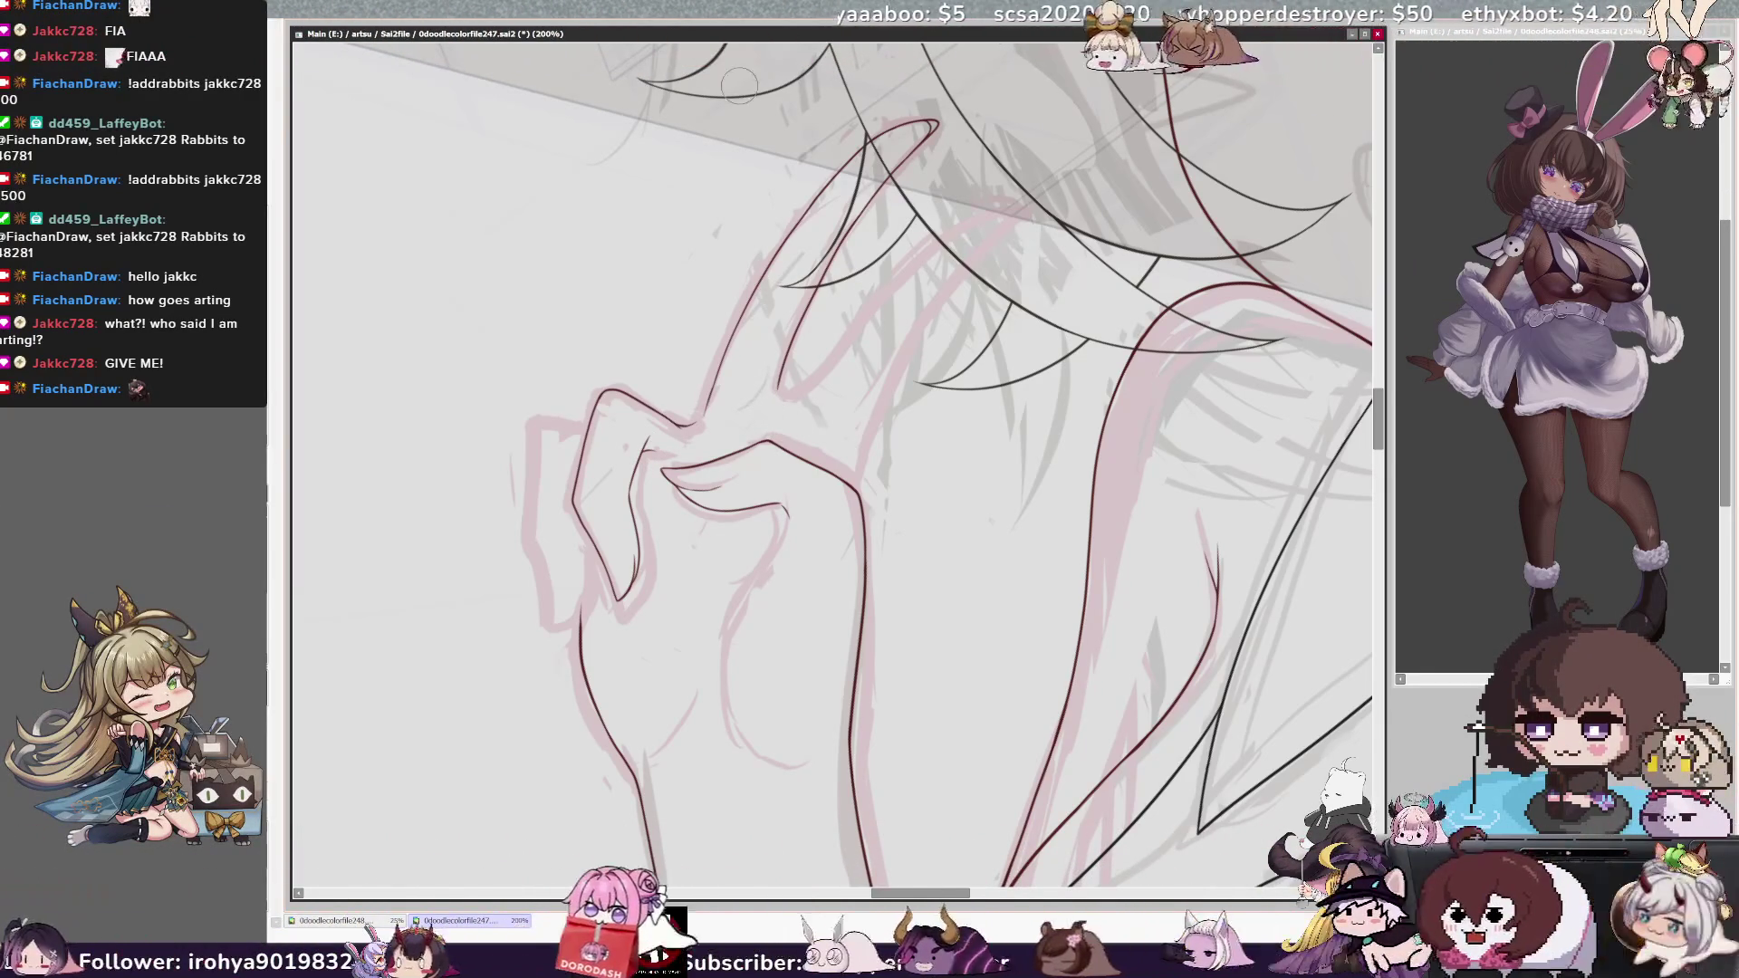
key(ctrl+minus)
key(ctrl+minus)
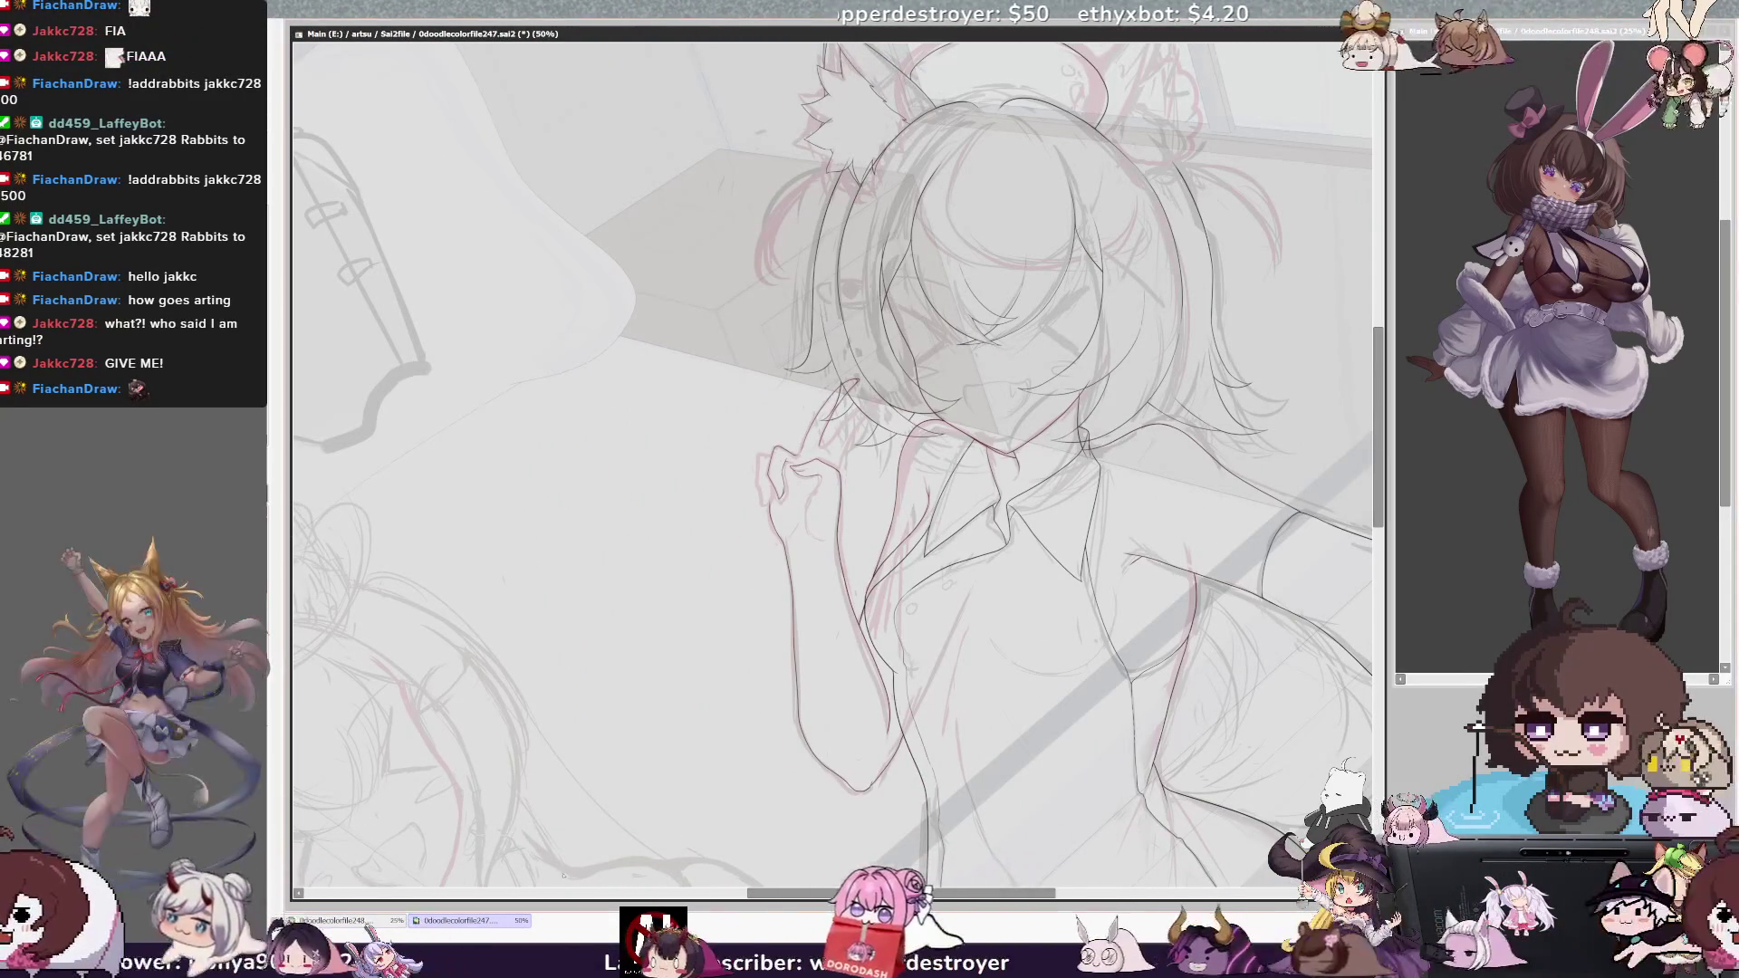
Sketch faint pencil strokes beside the raised hand and hair, then zoom to 100%.
drag(833, 895, 848, 897)
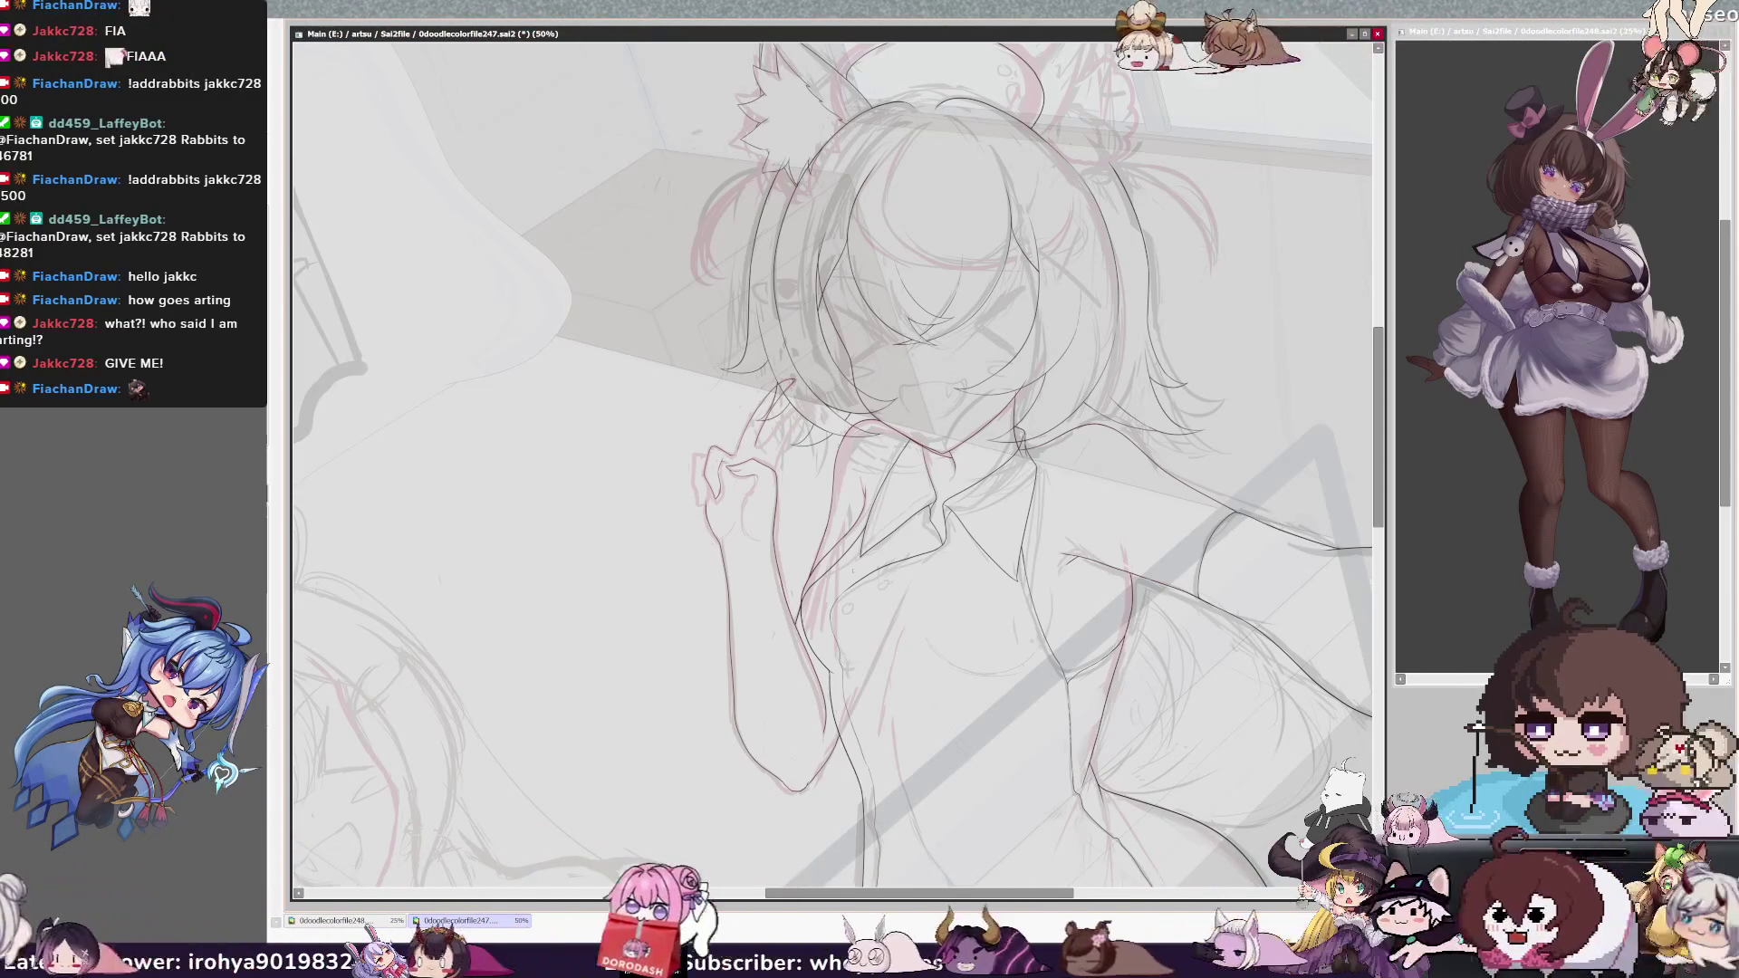
drag(748, 372, 736, 439)
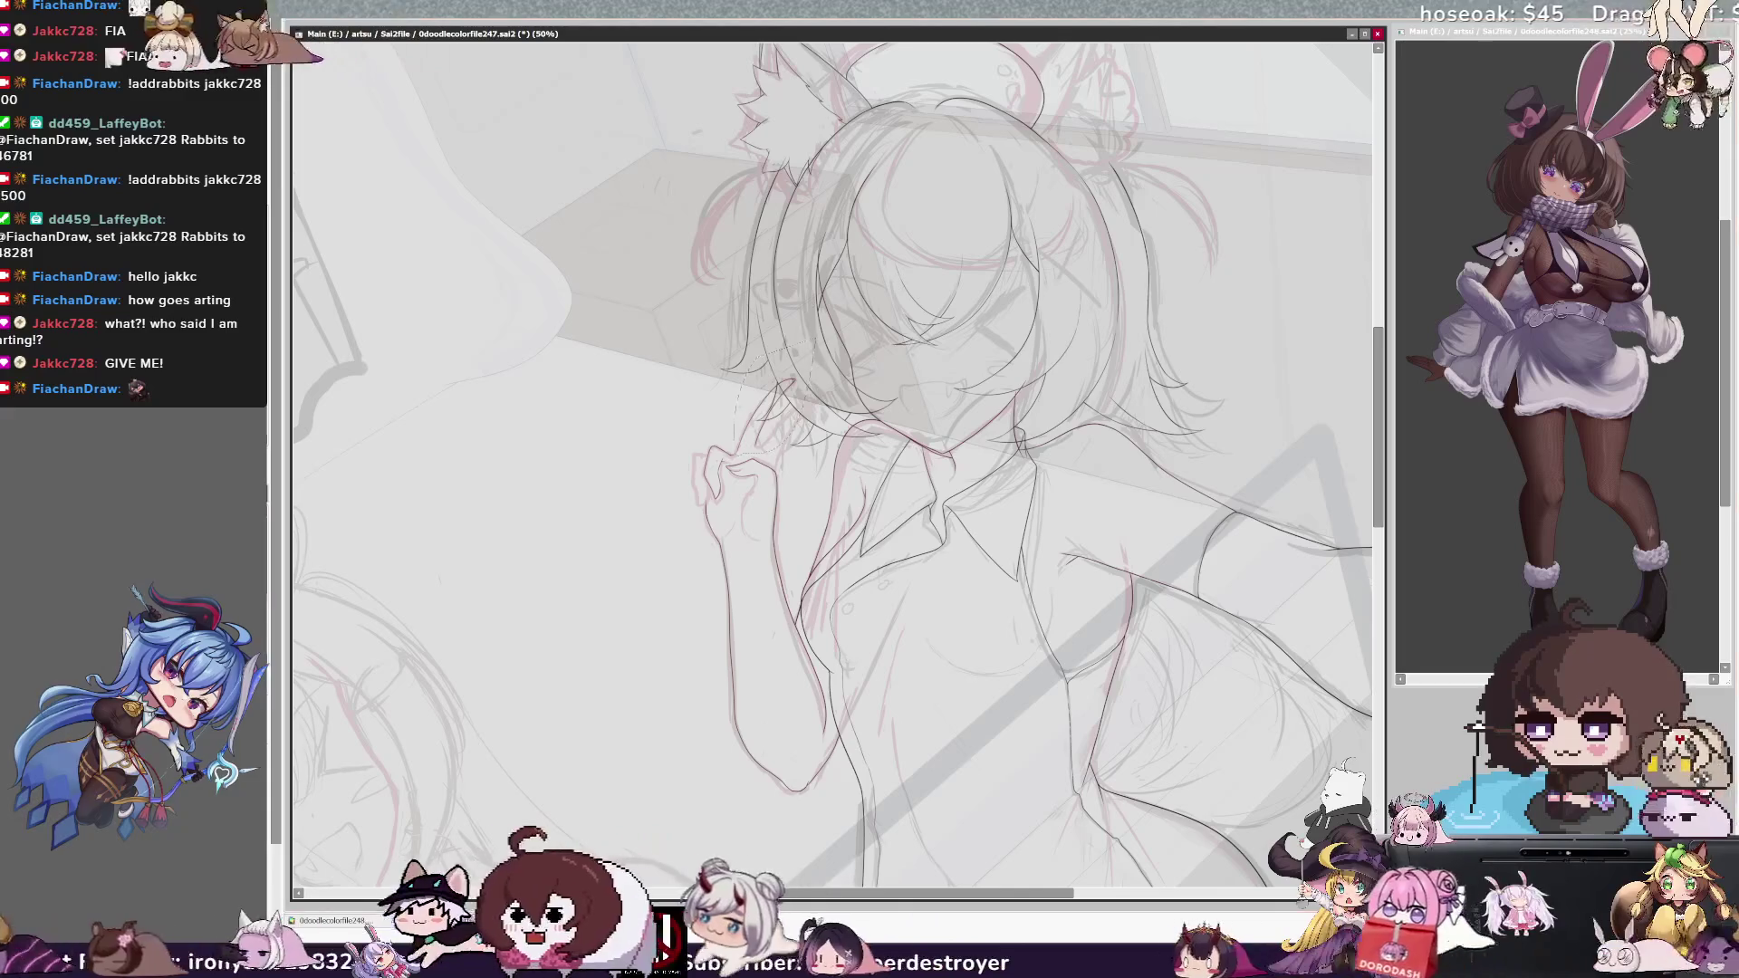
drag(795, 378, 722, 441)
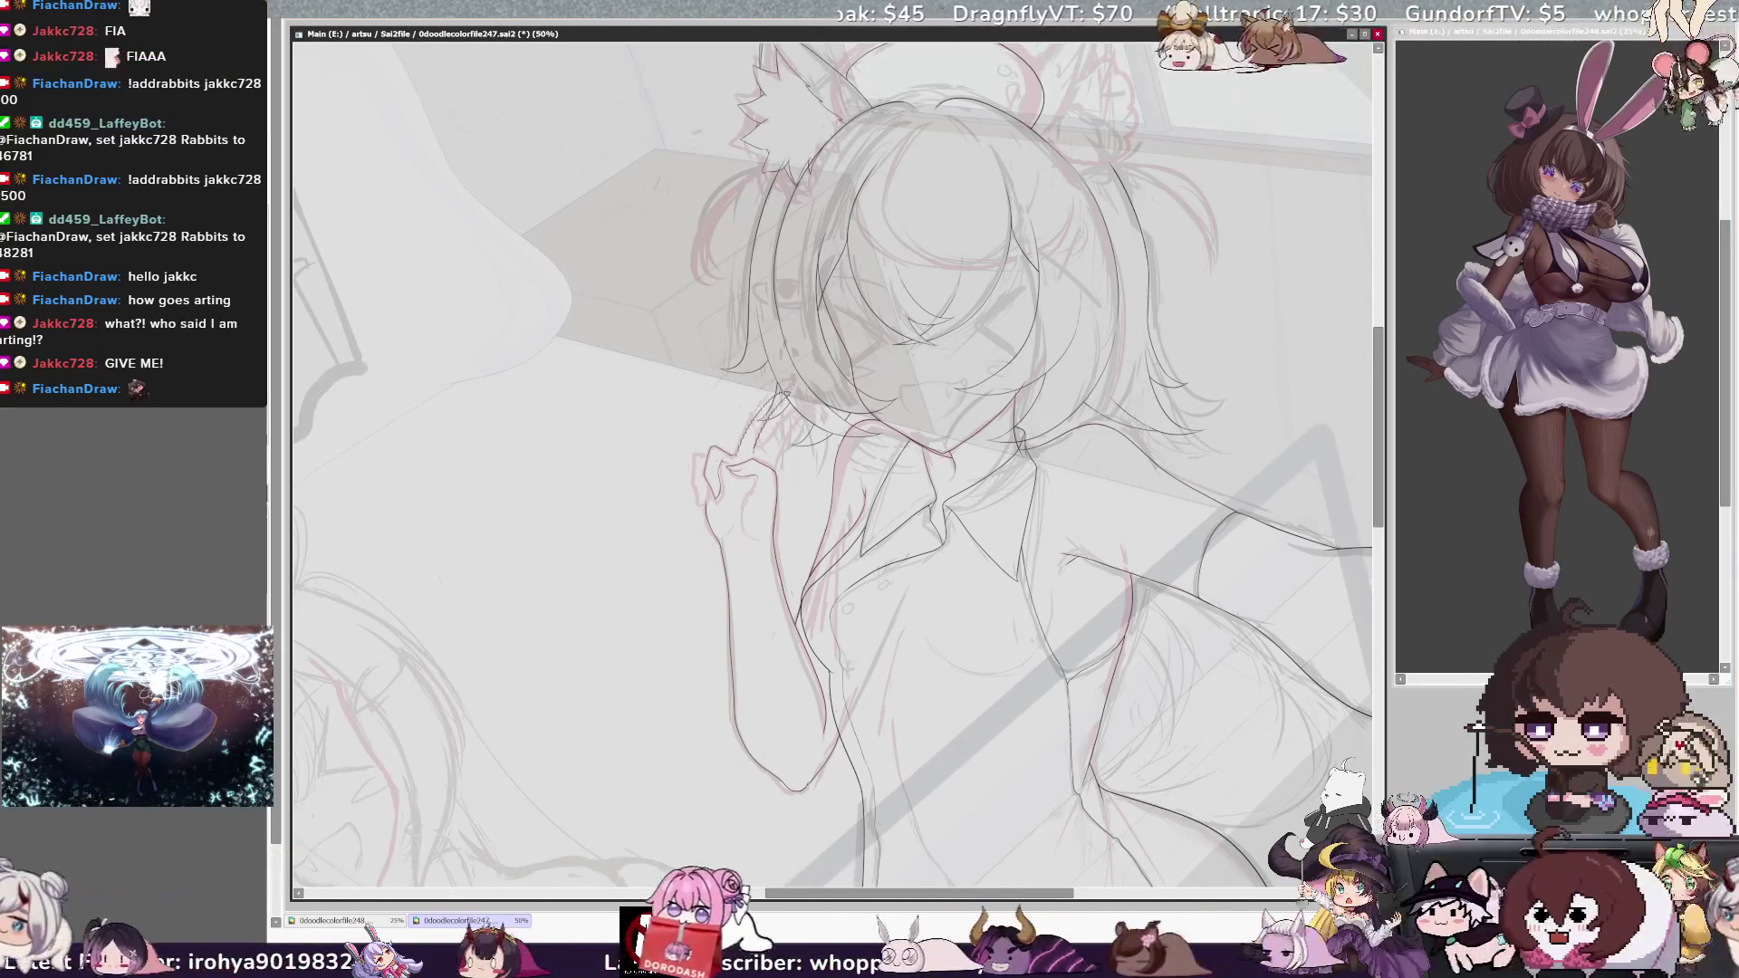
mouse_move(788, 399)
mouse_down()
mouse_move(724, 462)
mouse_move(761, 412)
mouse_move(725, 462)
mouse_move(742, 476)
mouse_move(824, 419)
mouse_up()
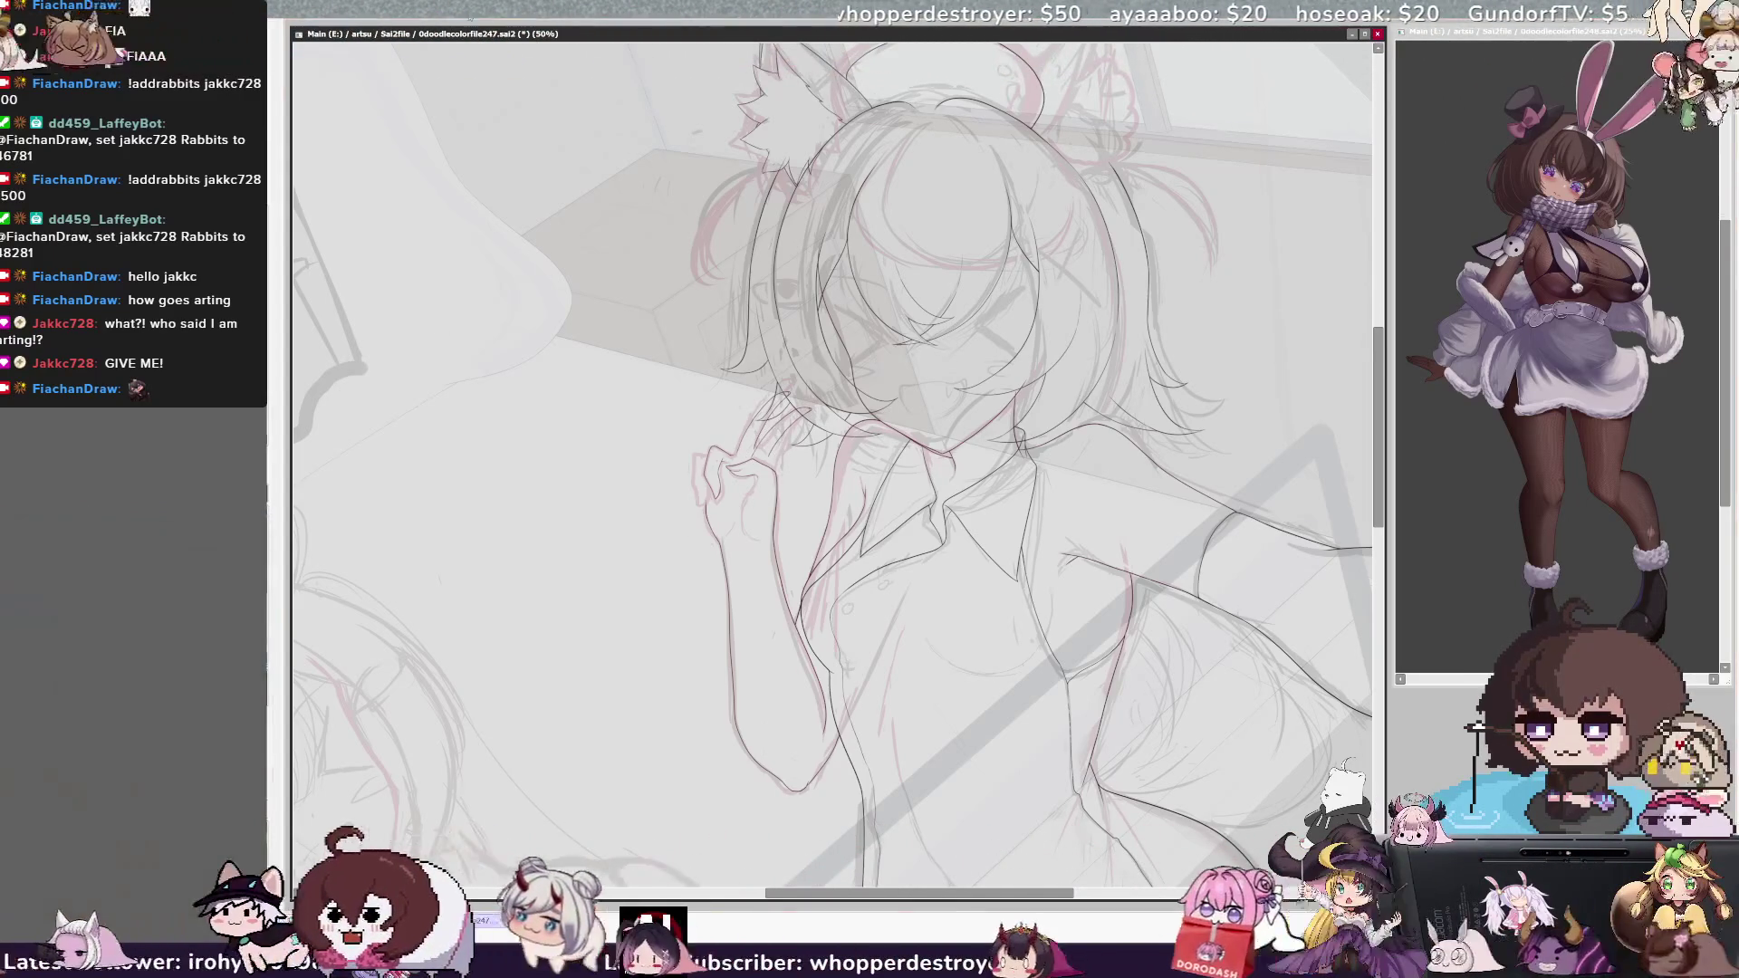
key(ctrl+plus)
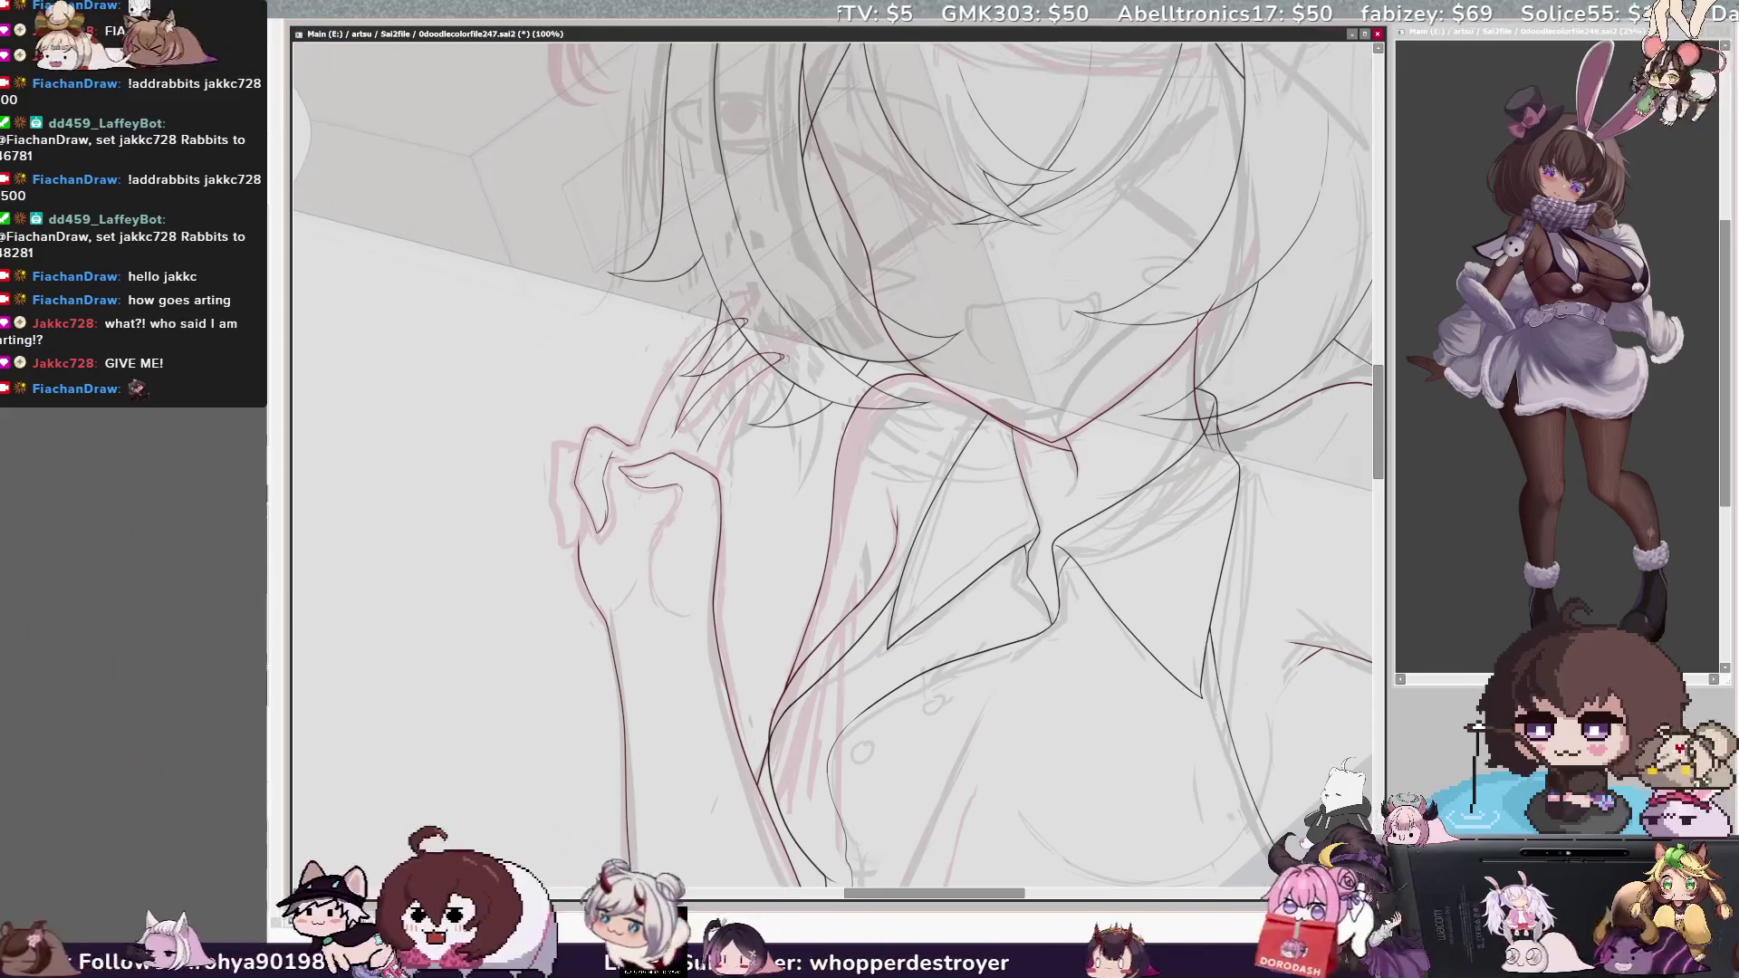
Mirror the canvas view to check proportions, then flip it back.
key(h)
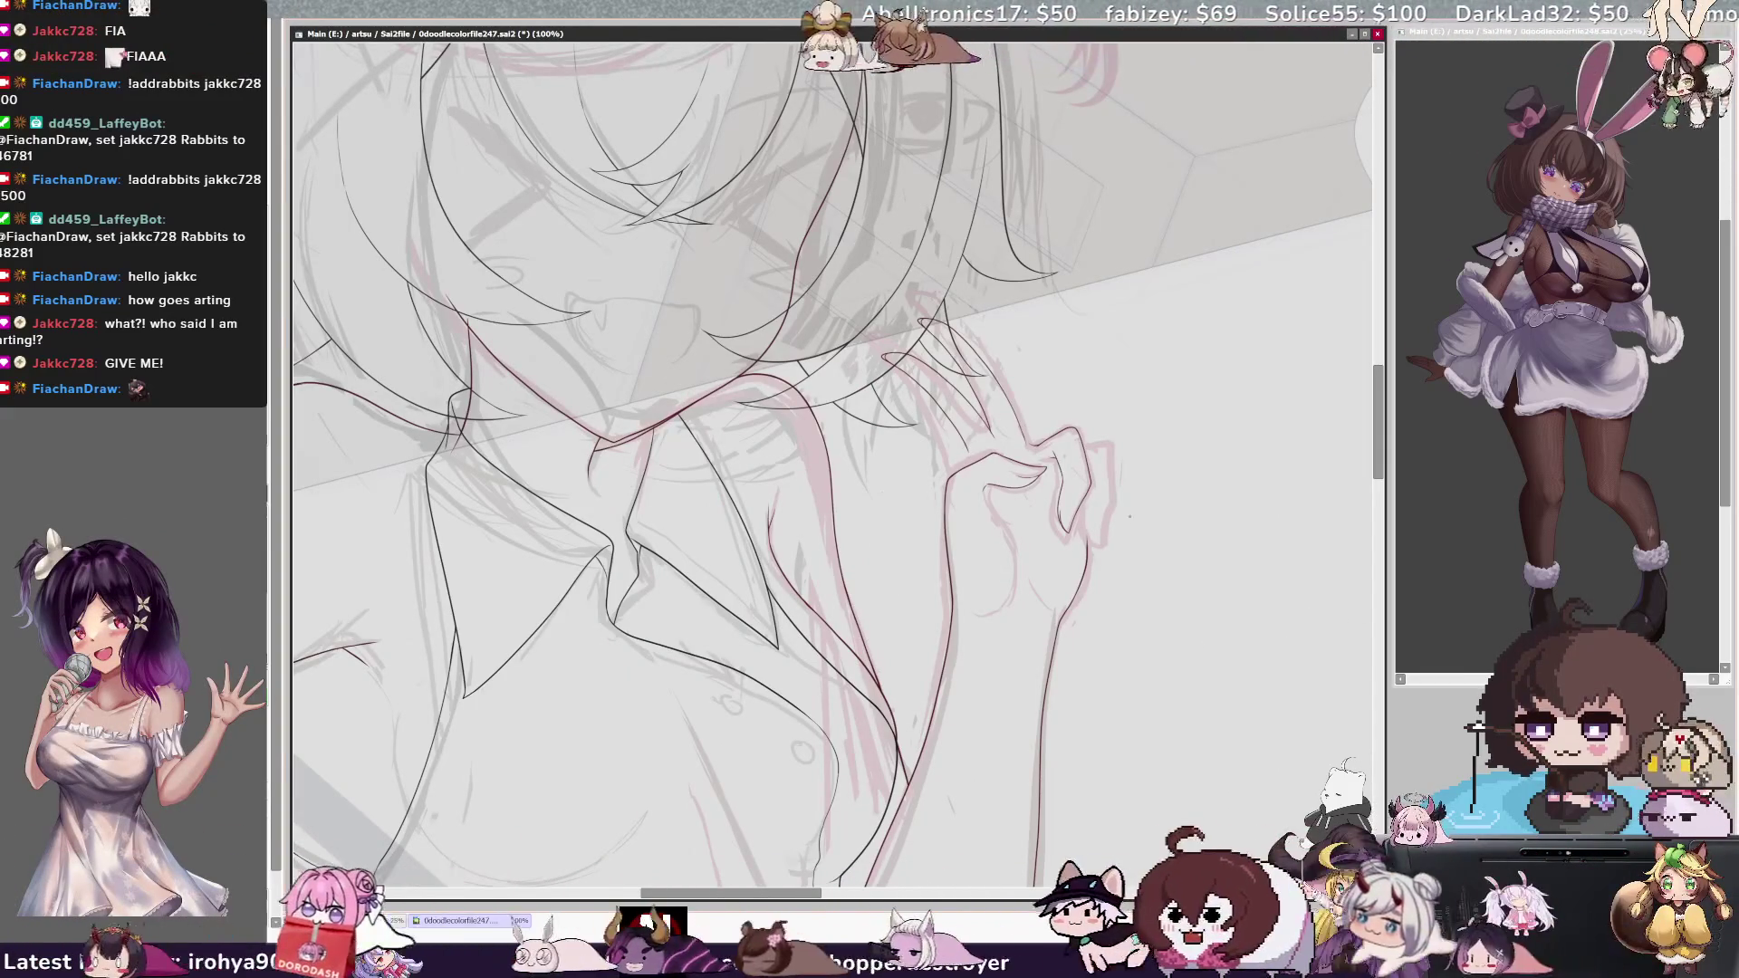
key(h)
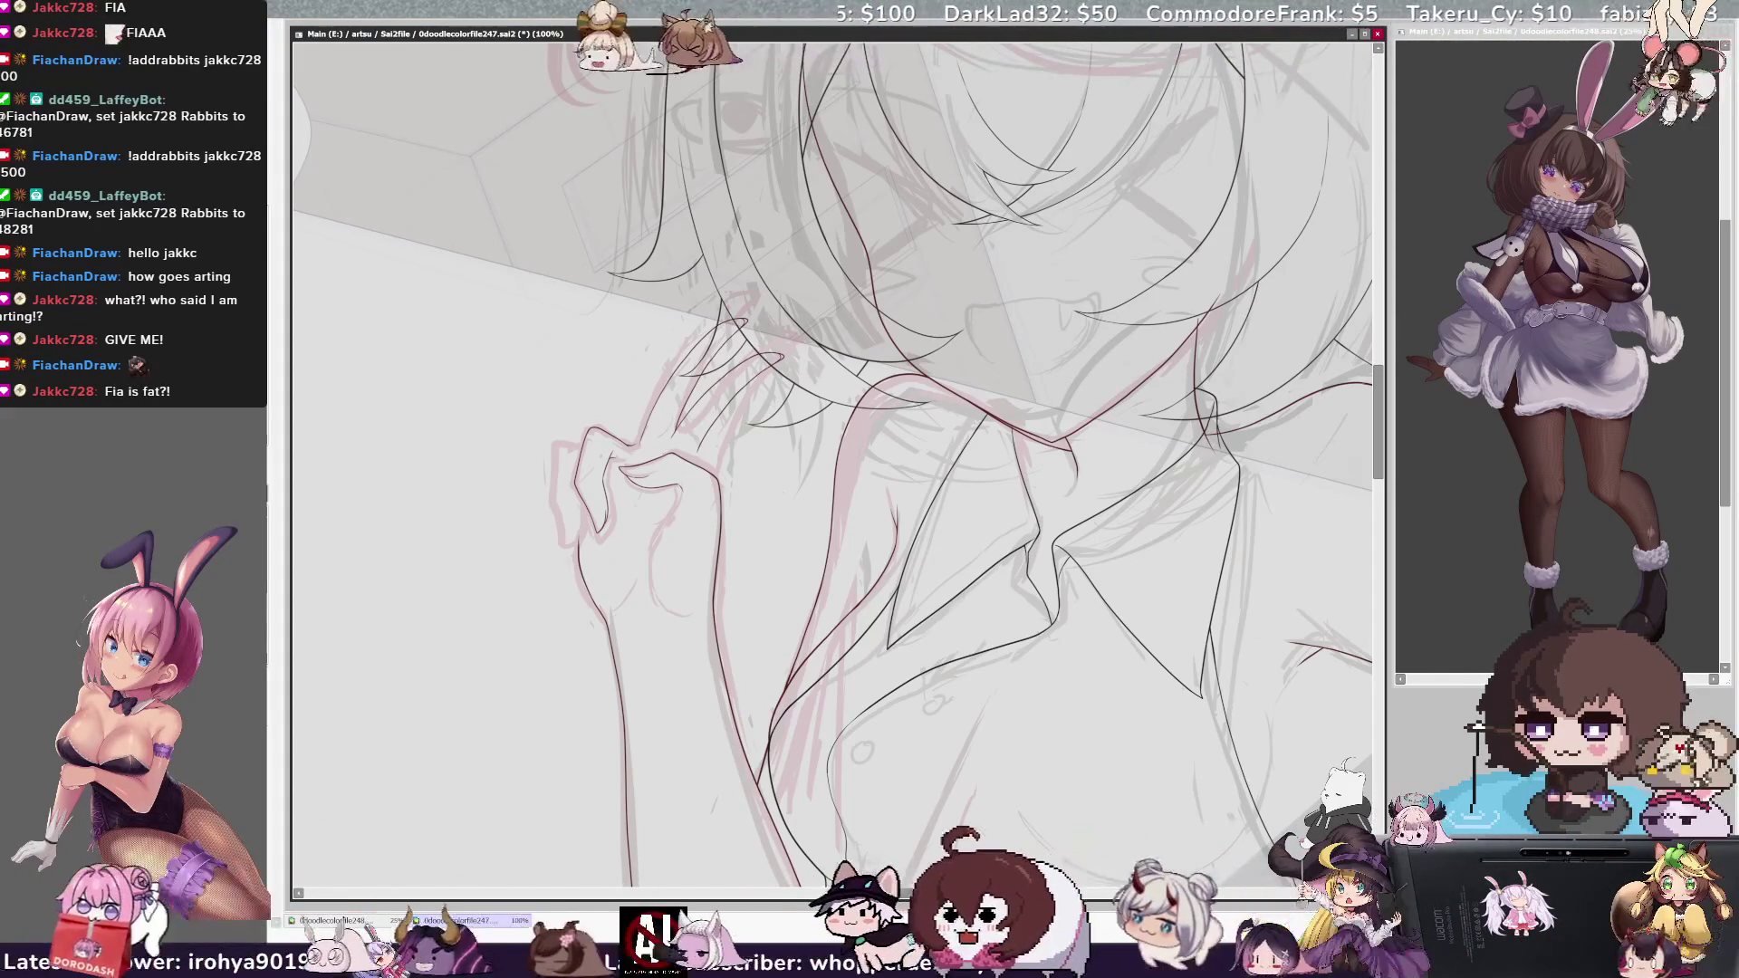
drag(887, 897, 897, 899)
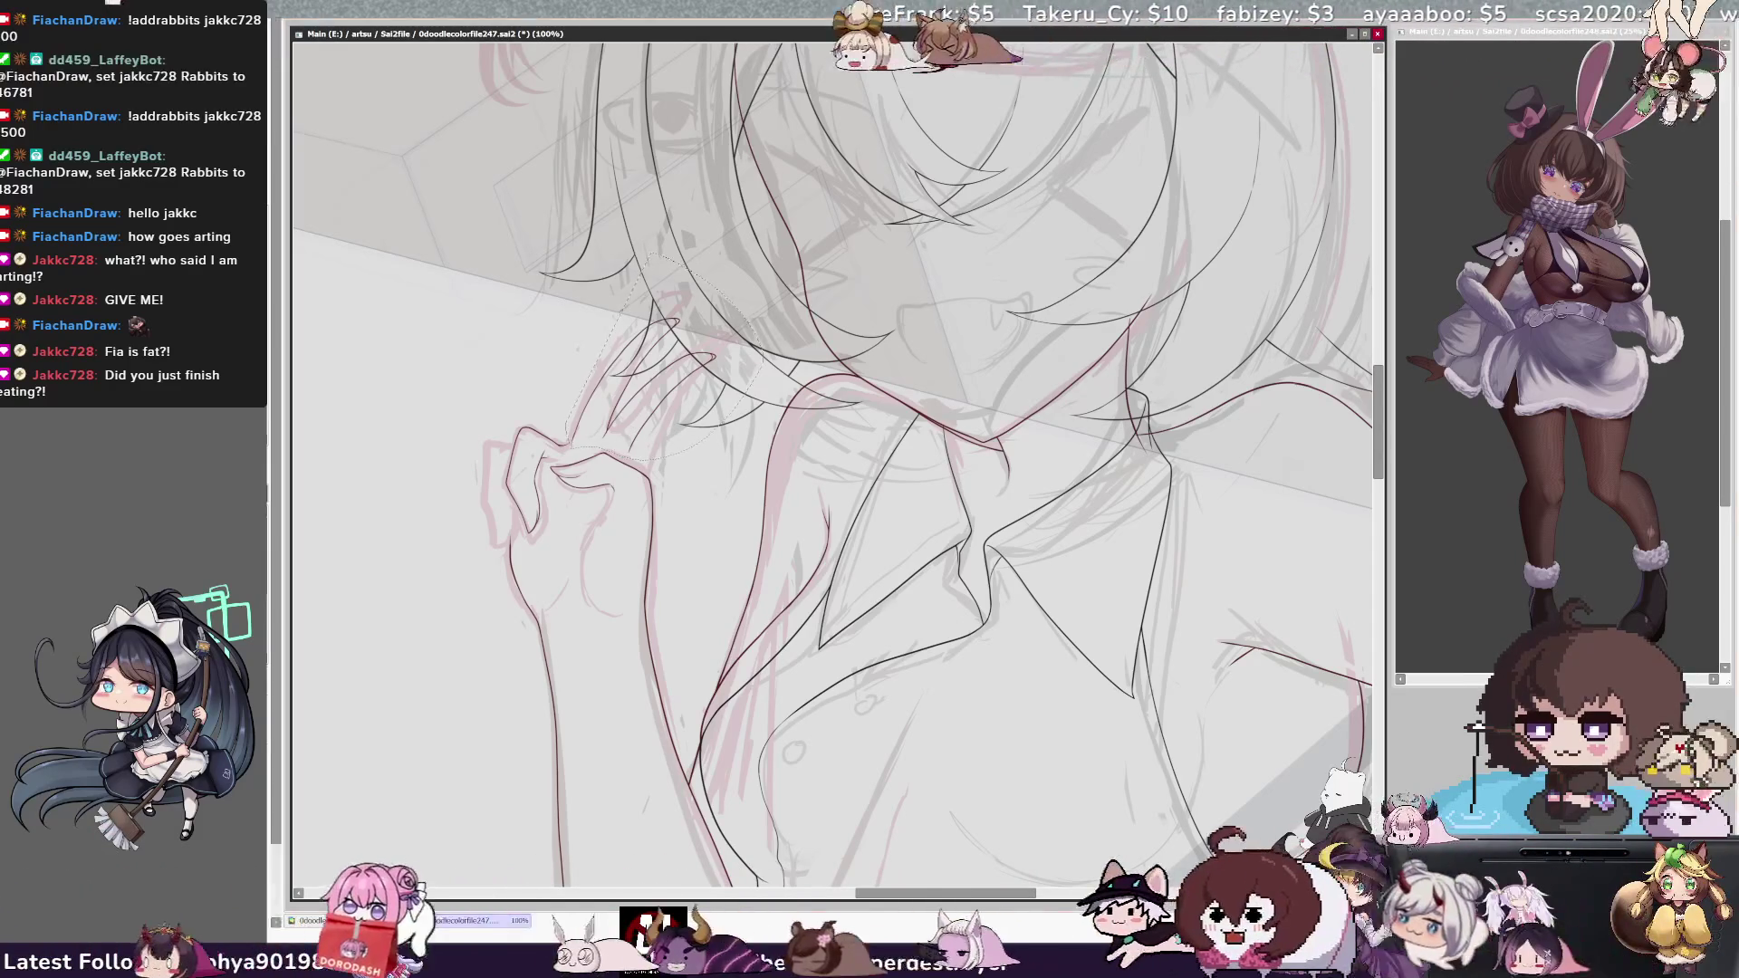
Rotate the selected hand and hair strokes slightly with Ctrl+T and commit the transform.
key(ctrl+t)
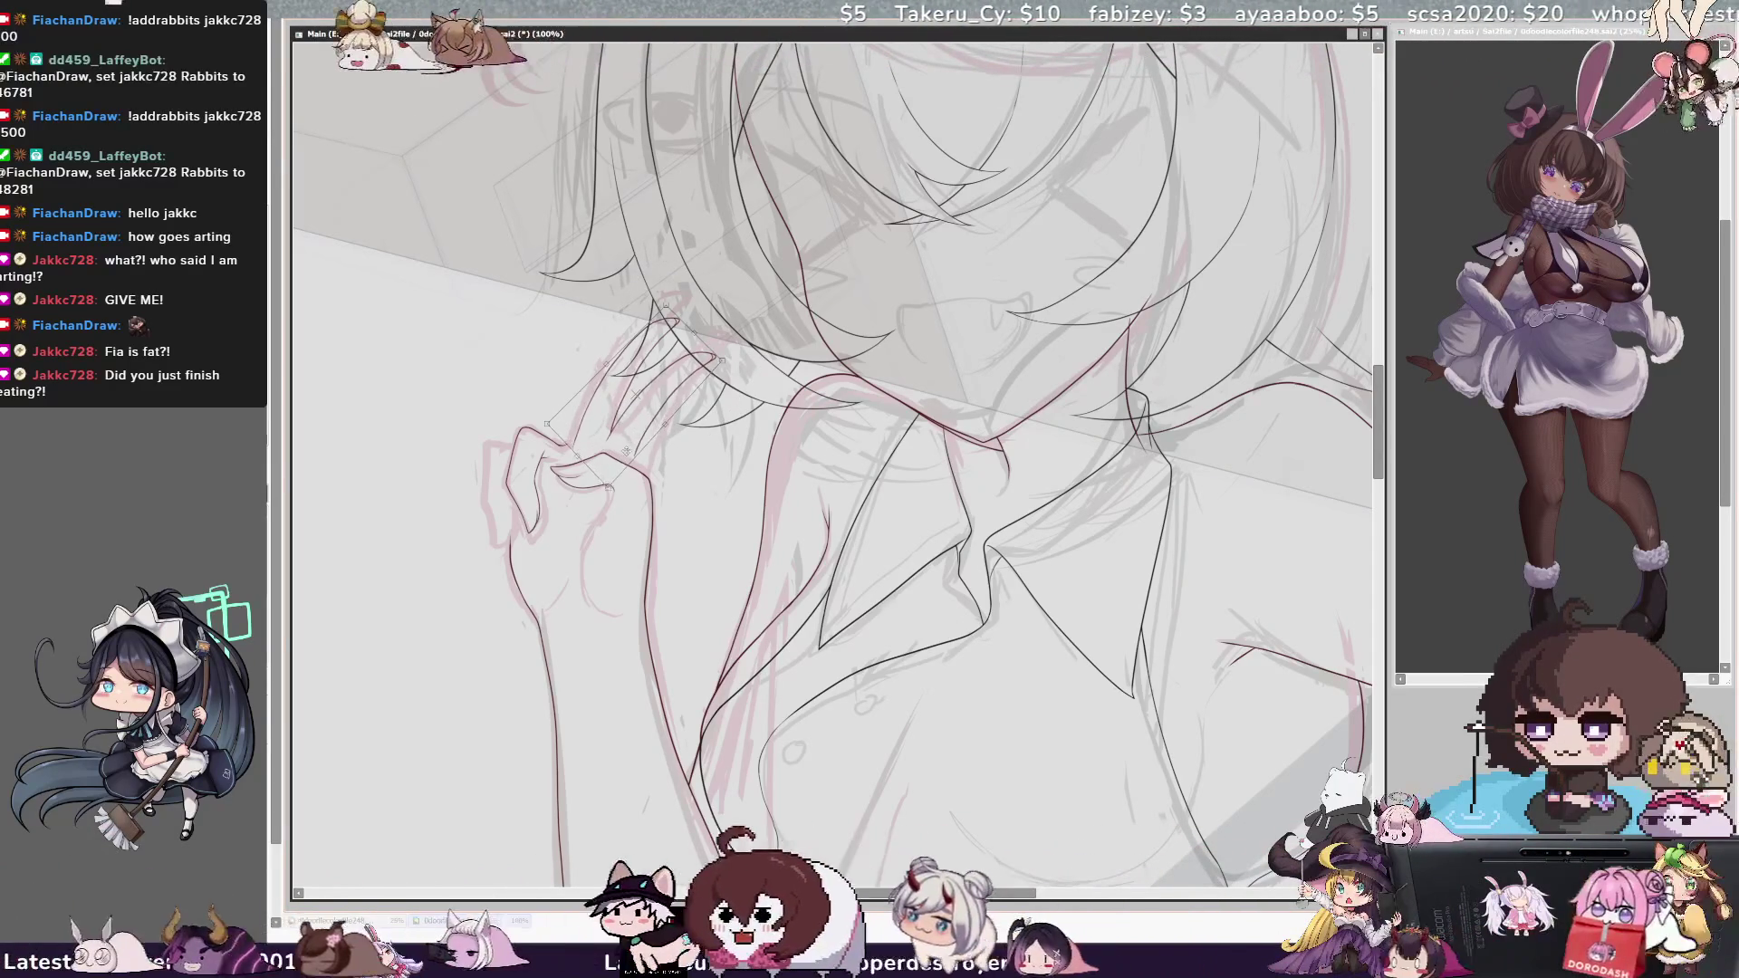
mouse_move(609, 472)
mouse_down()
mouse_move(656, 458)
mouse_move(661, 409)
mouse_up()
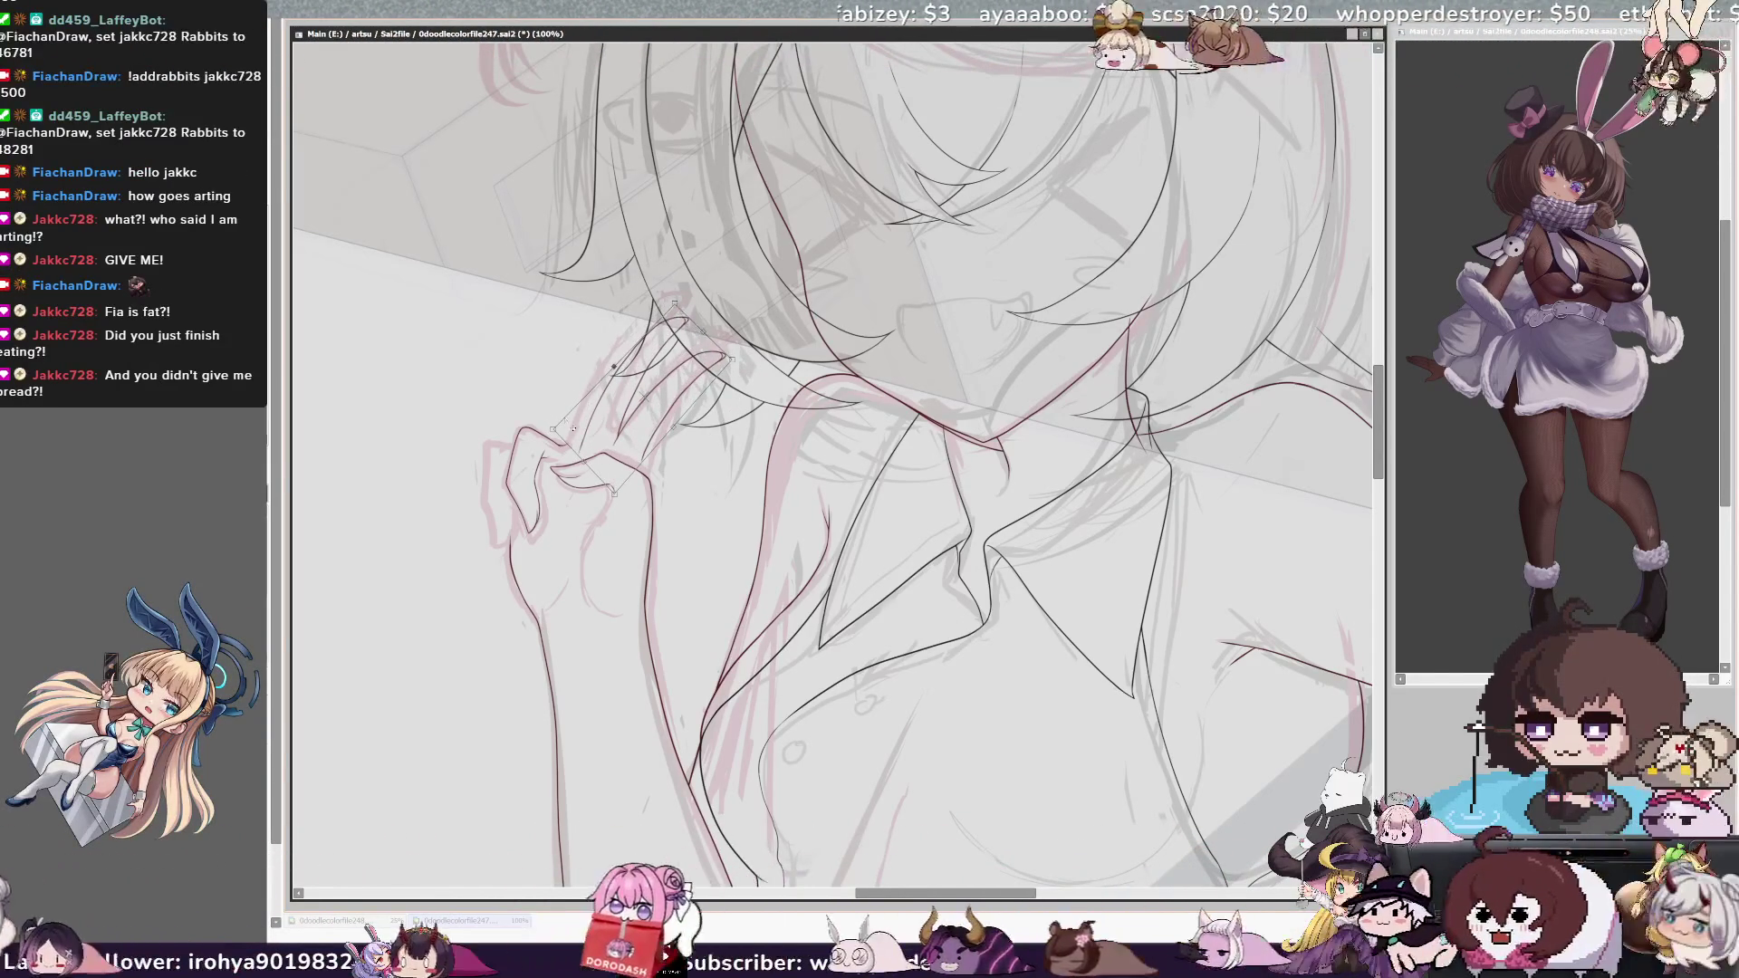
drag(662, 469, 668, 464)
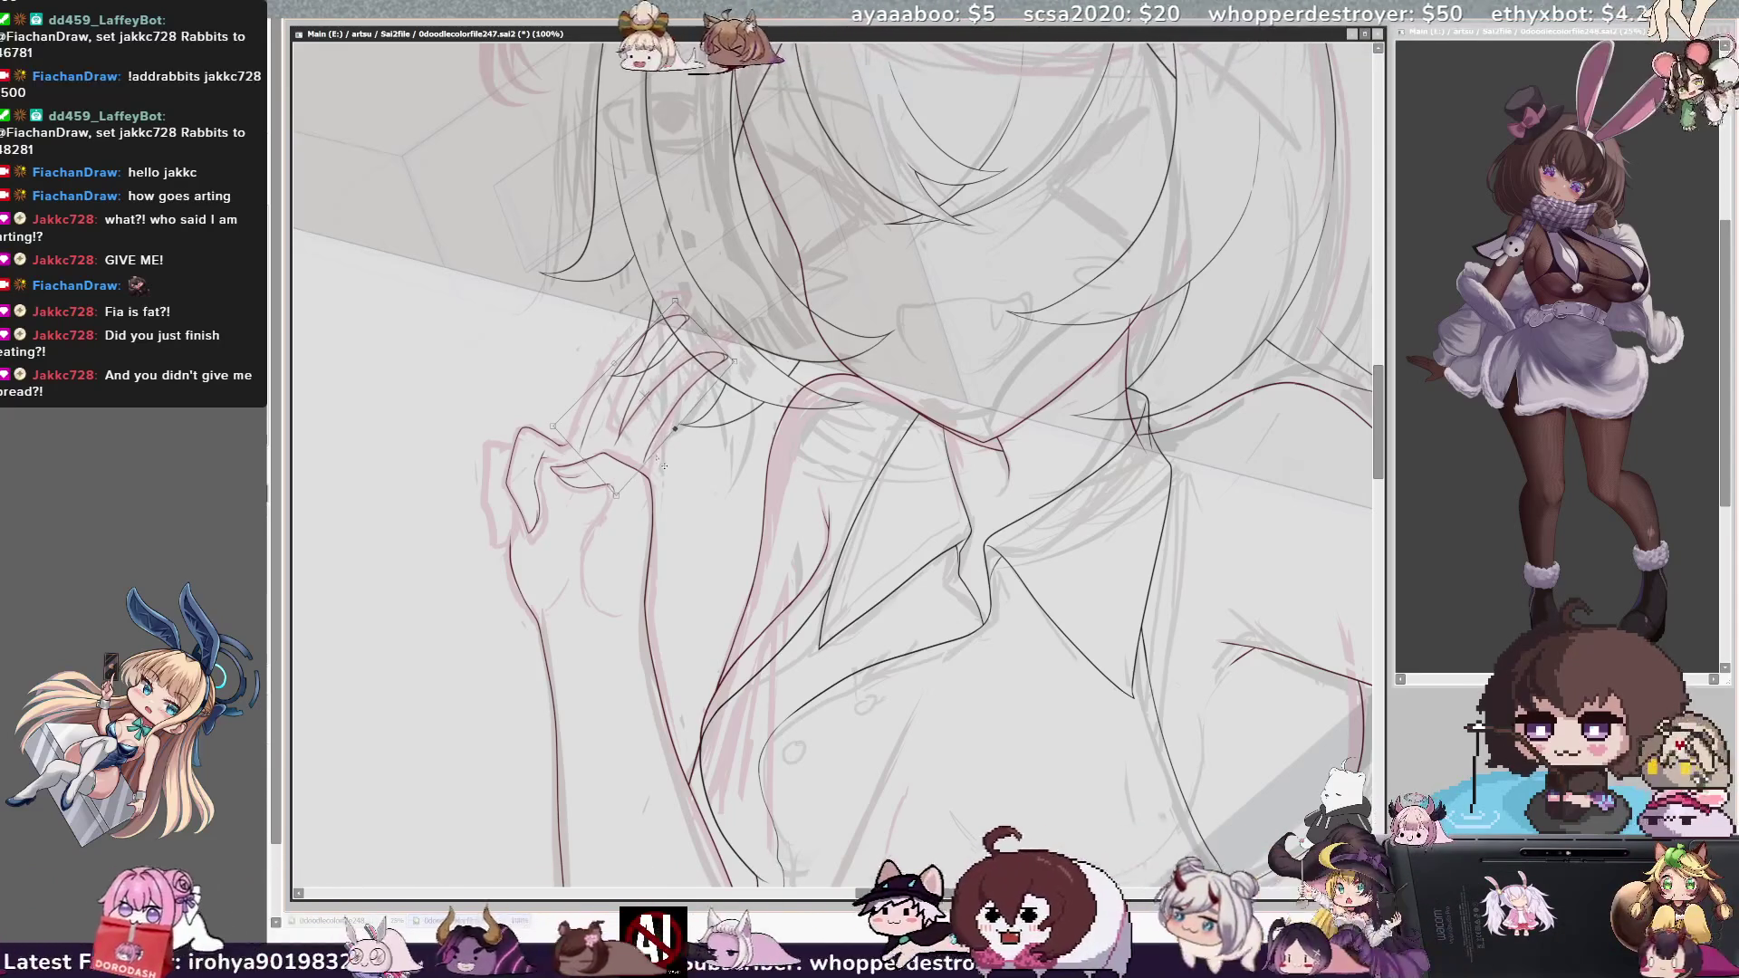
key(Return)
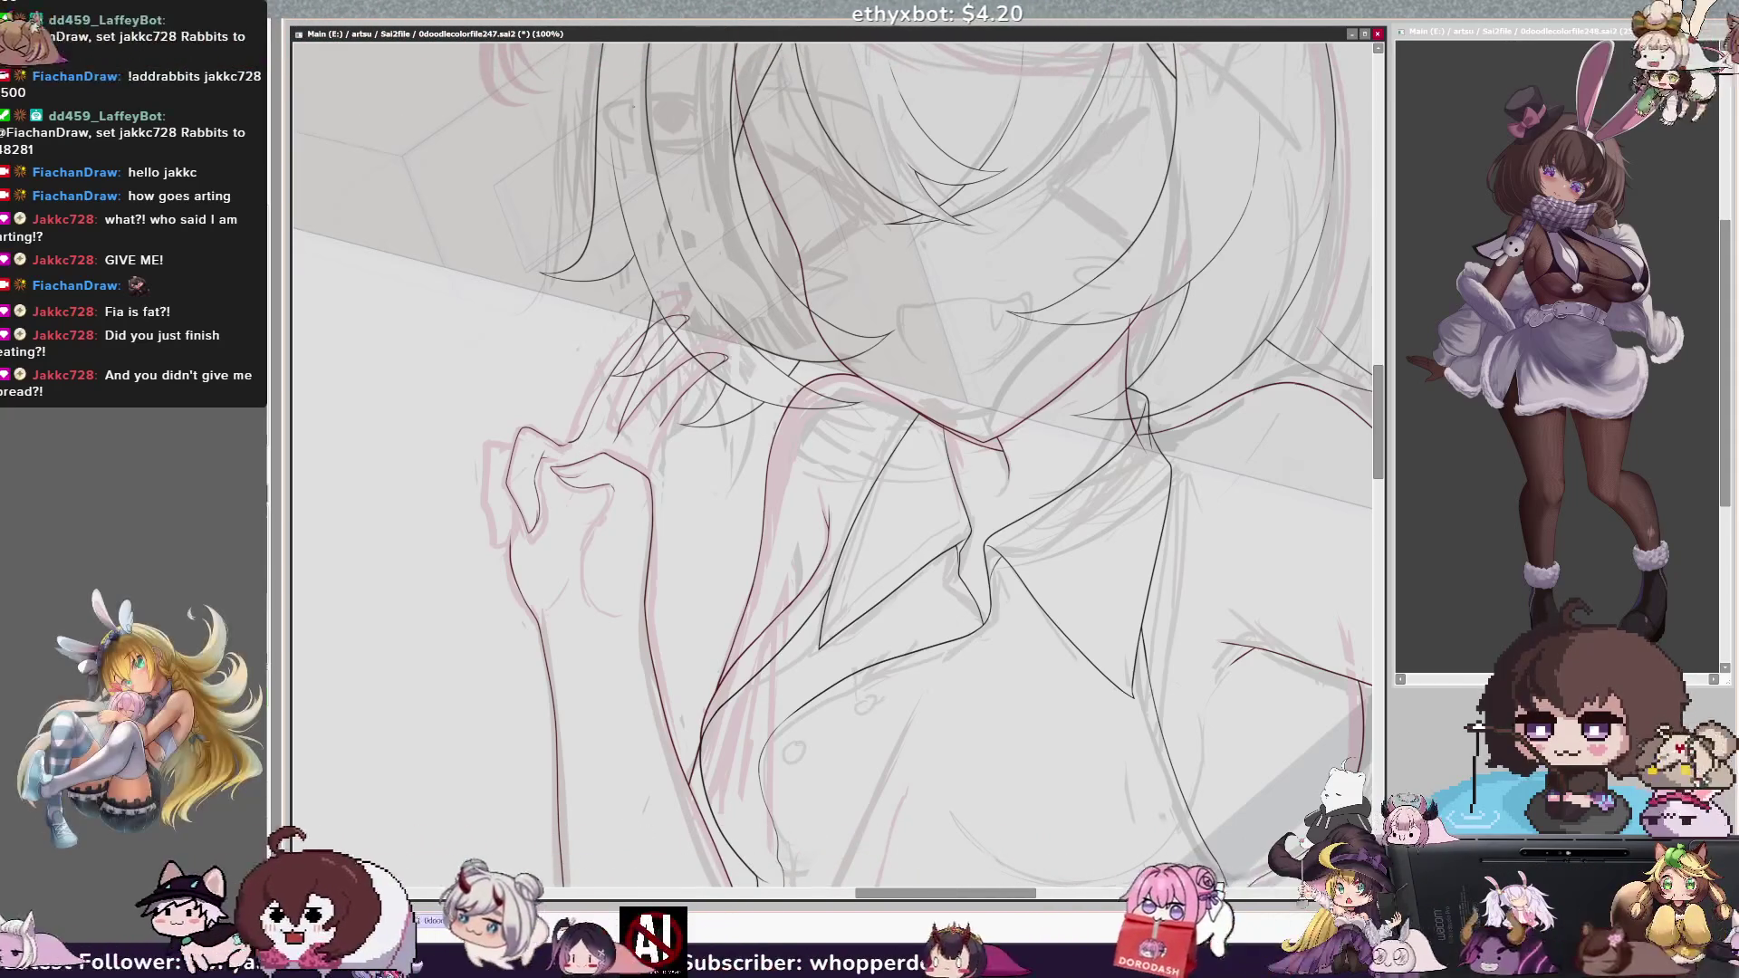
key(Delete)
key(Delete)
key(ctrl+plus)
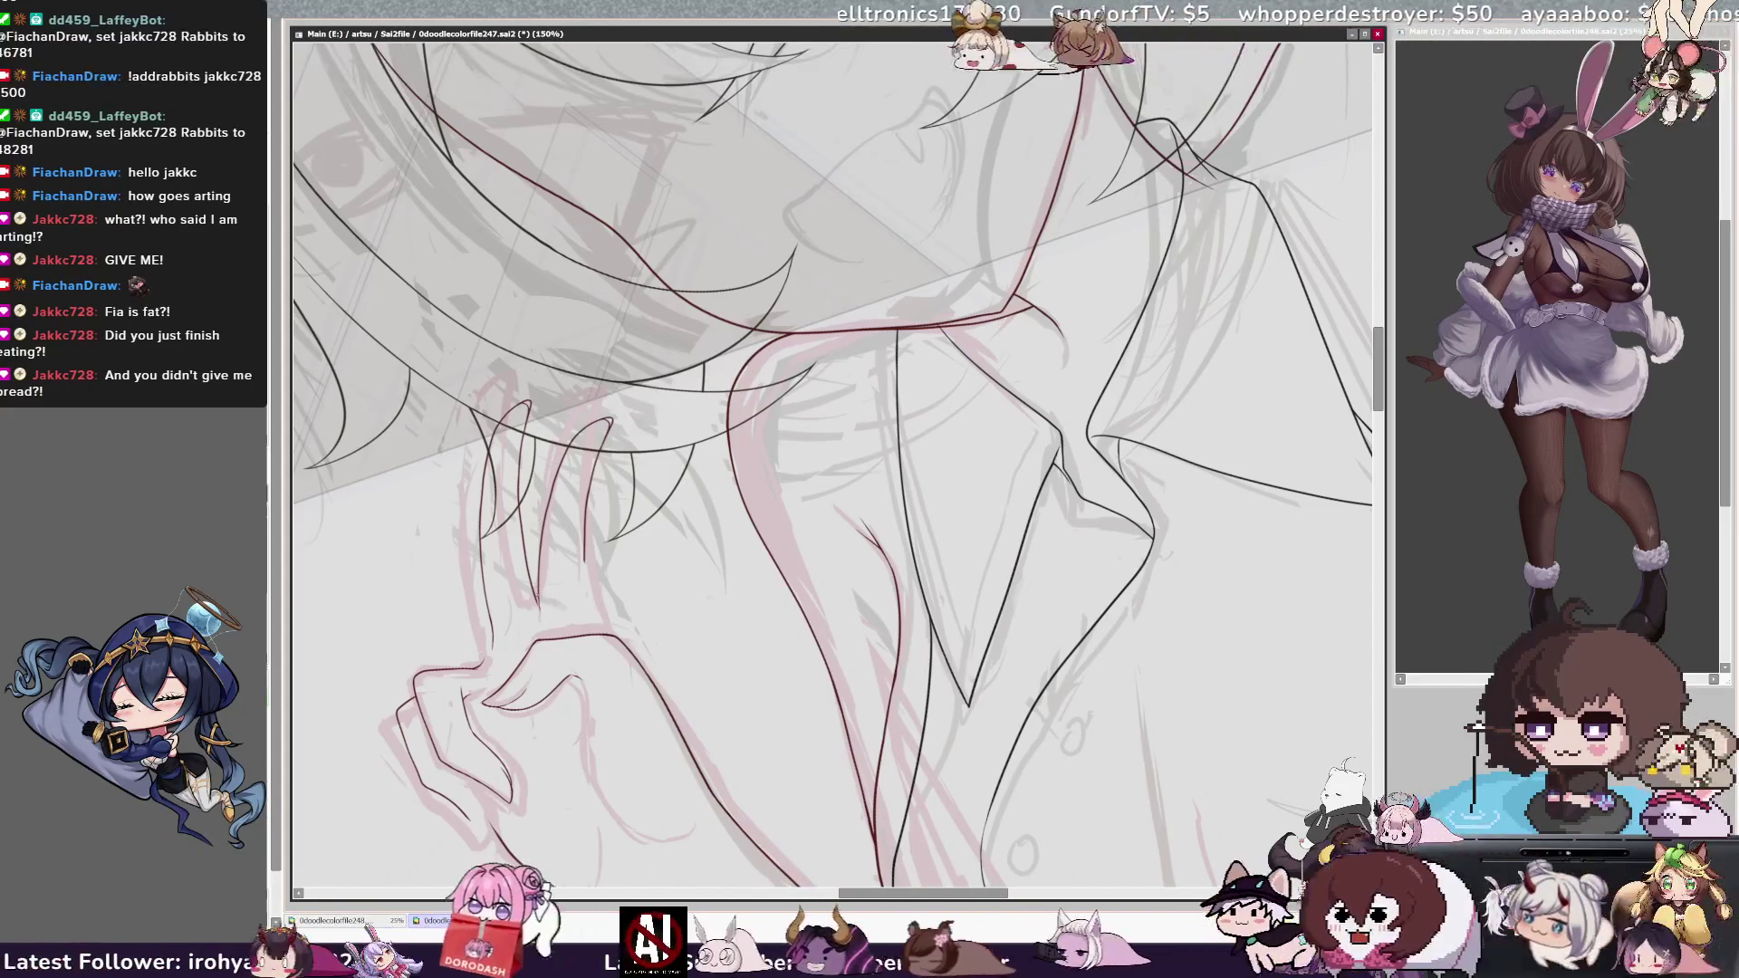
Check the brush size, zoom out to 75% and level the canvas view.
key(bracketright)
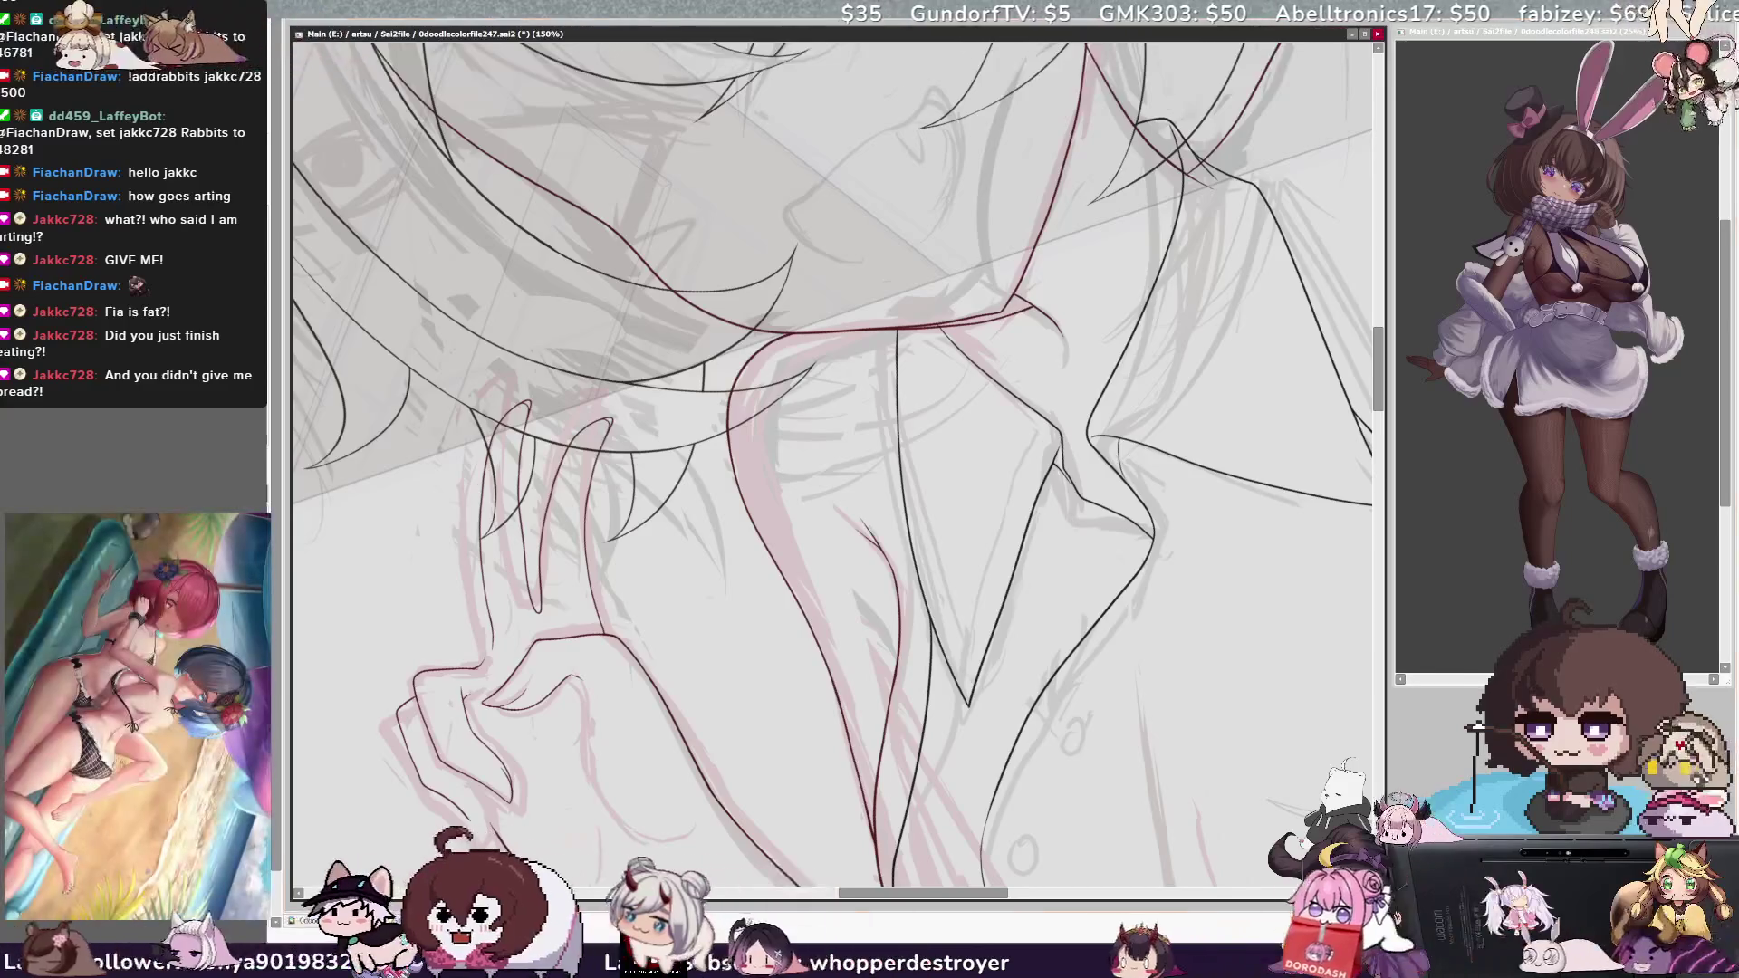
key(ctrl+minus)
key(ctrl+minus)
key(Home)
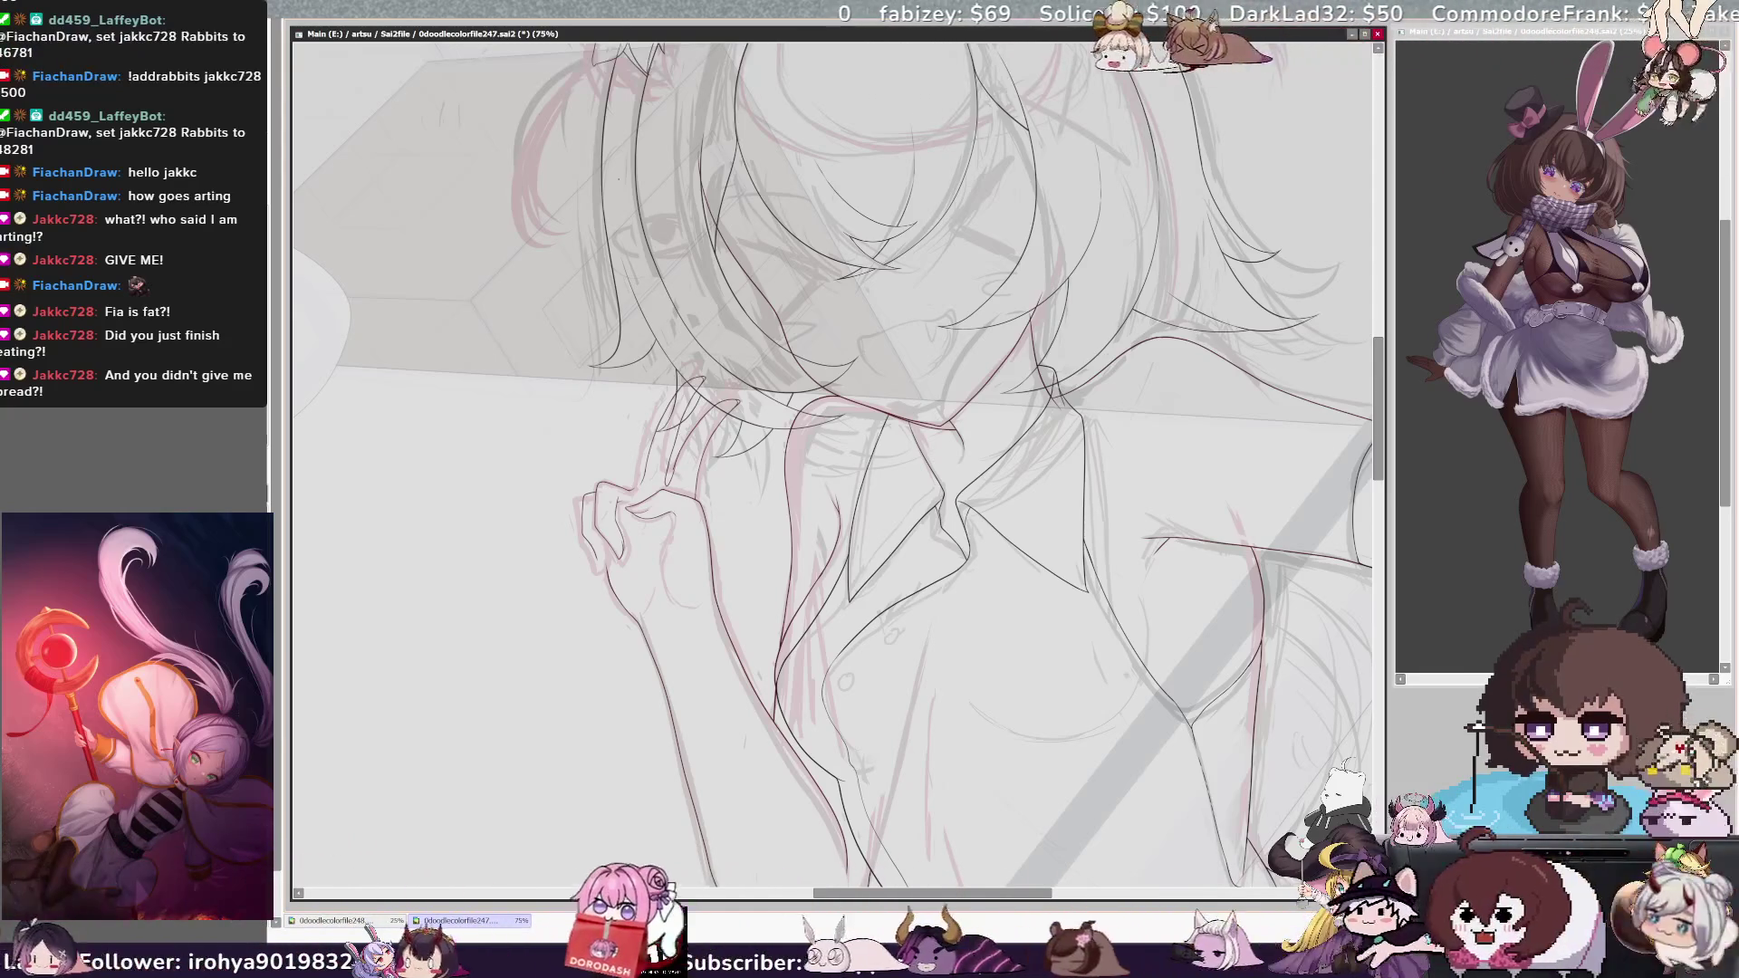
key(ctrl+plus)
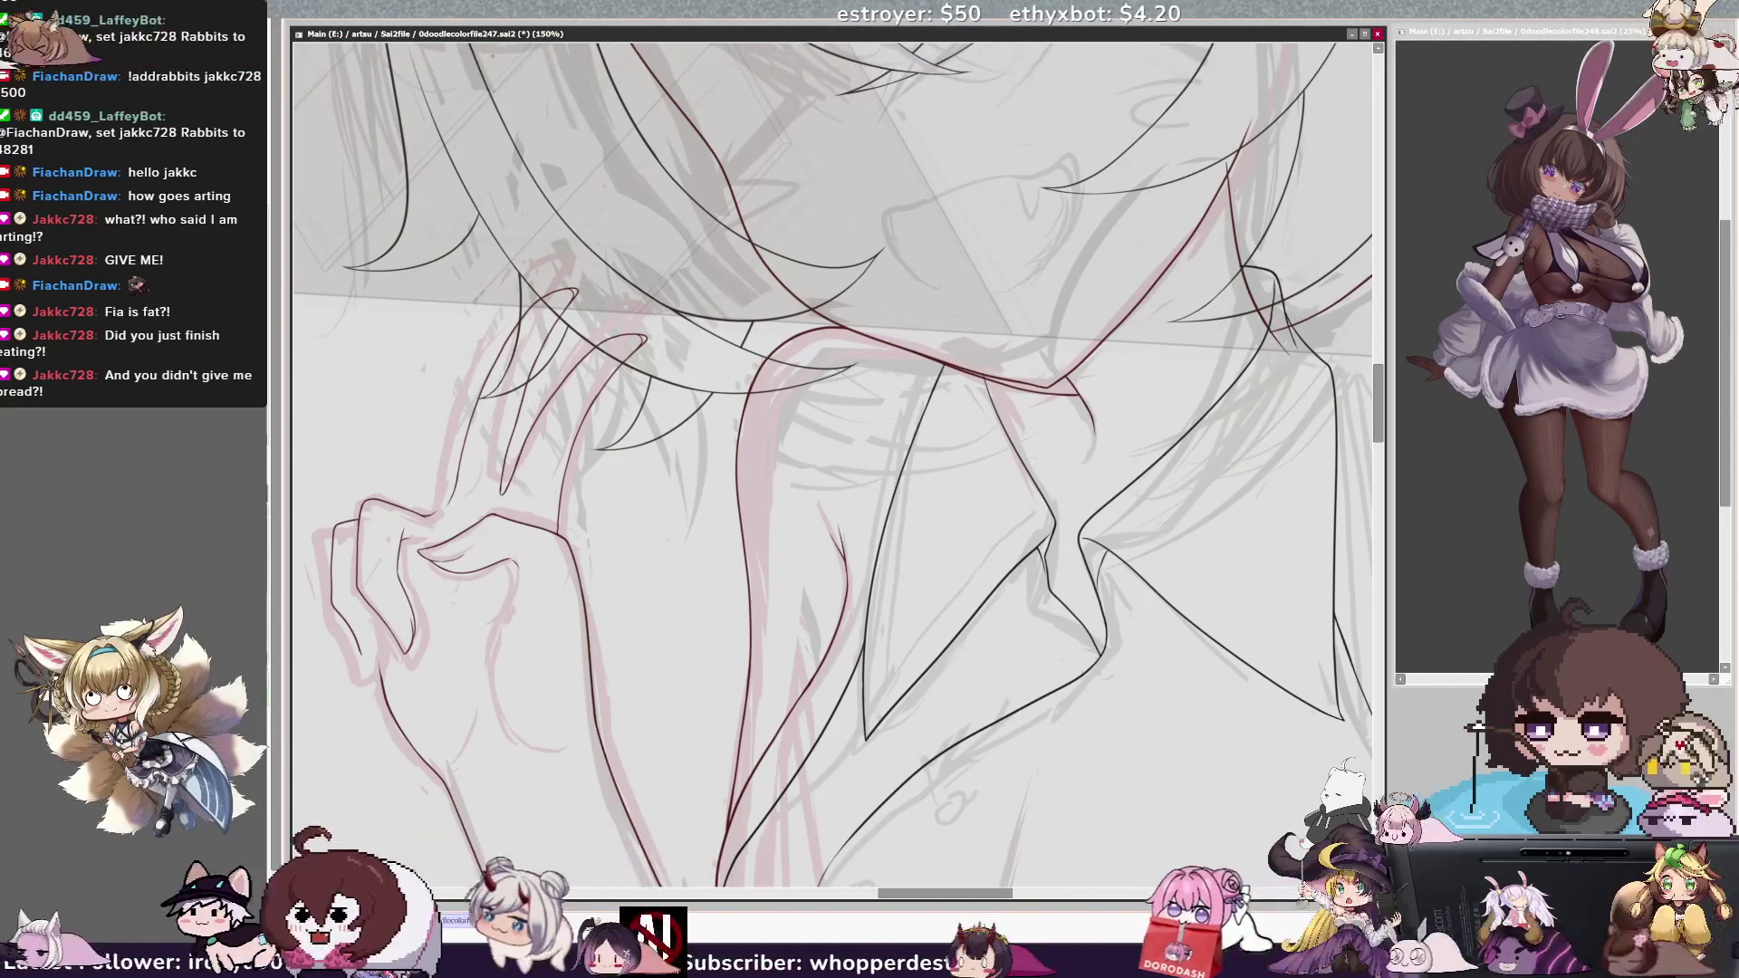
key(minus)
key(minus)
key(minus)
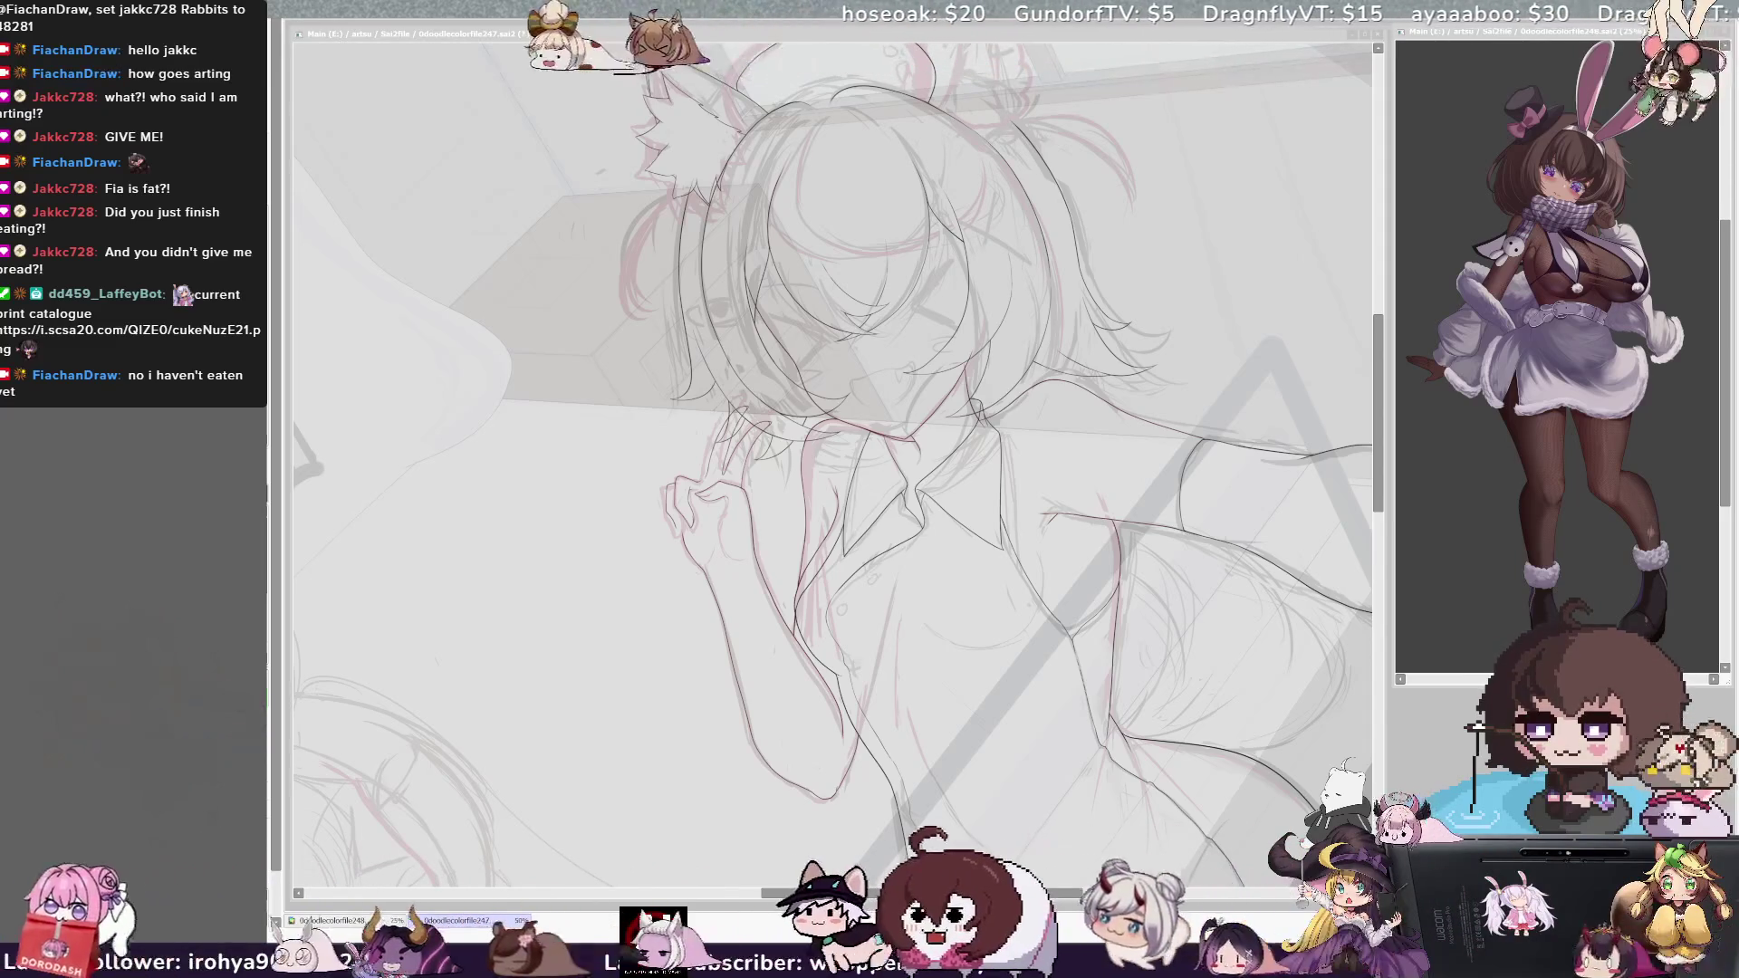
key(minus)
key(minus)
key(minus)
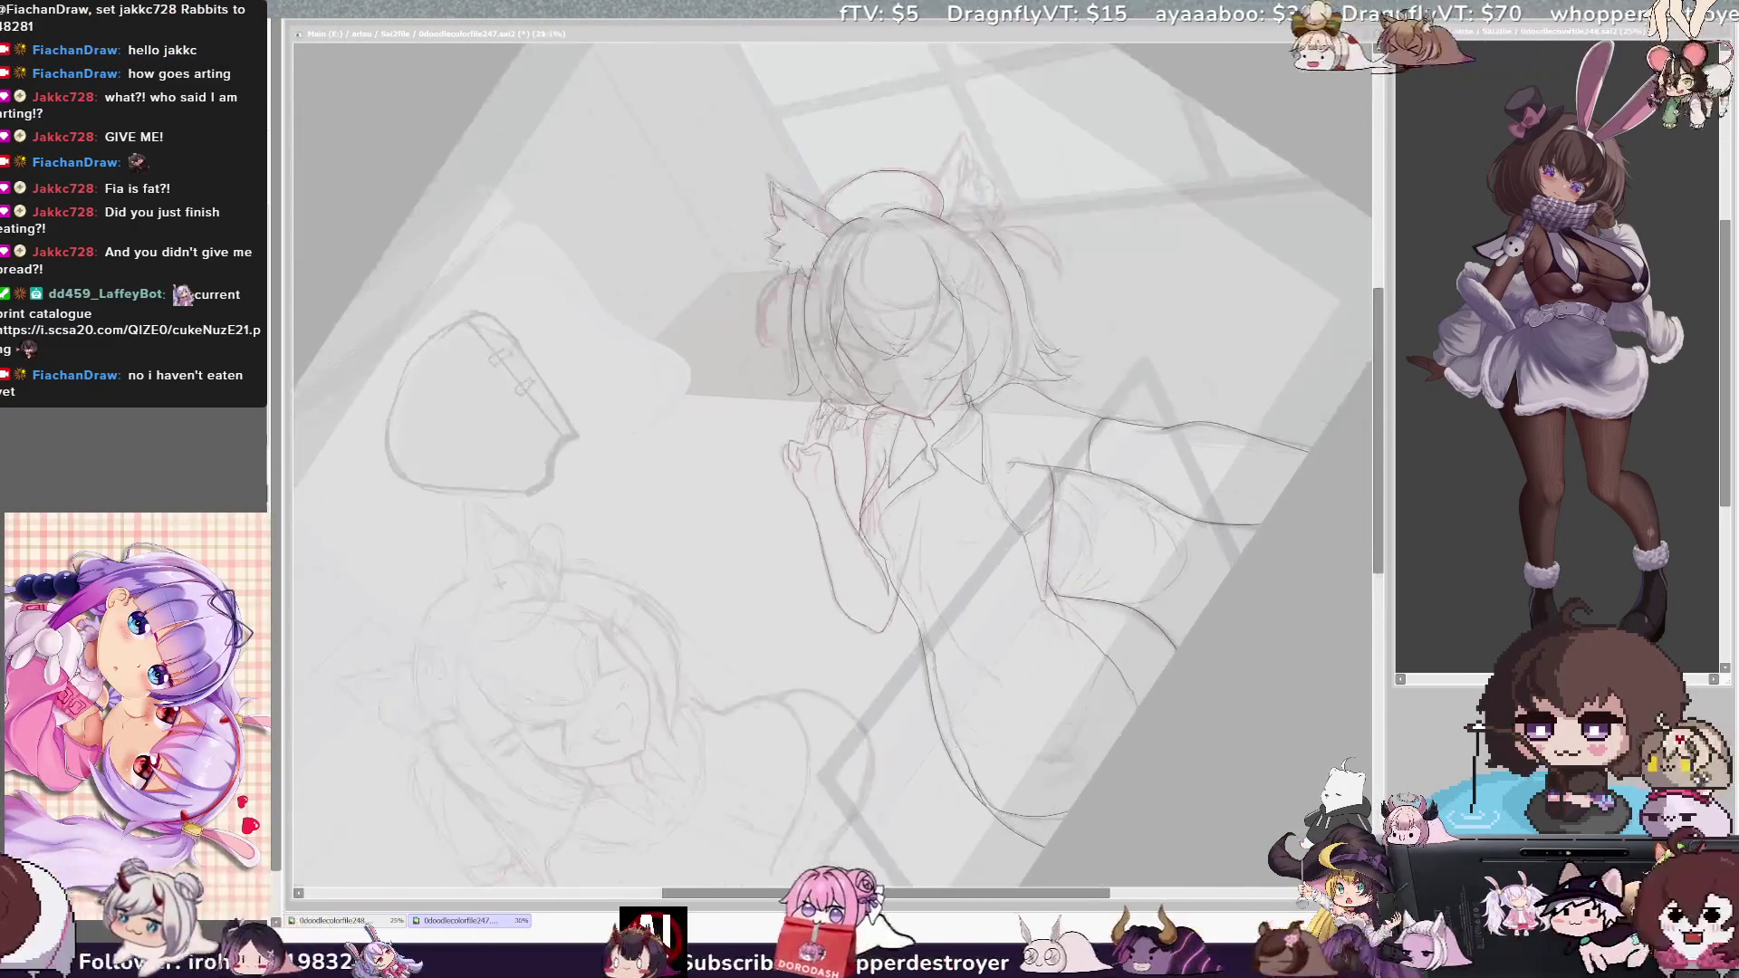
key(plus)
key(plus)
key(plus)
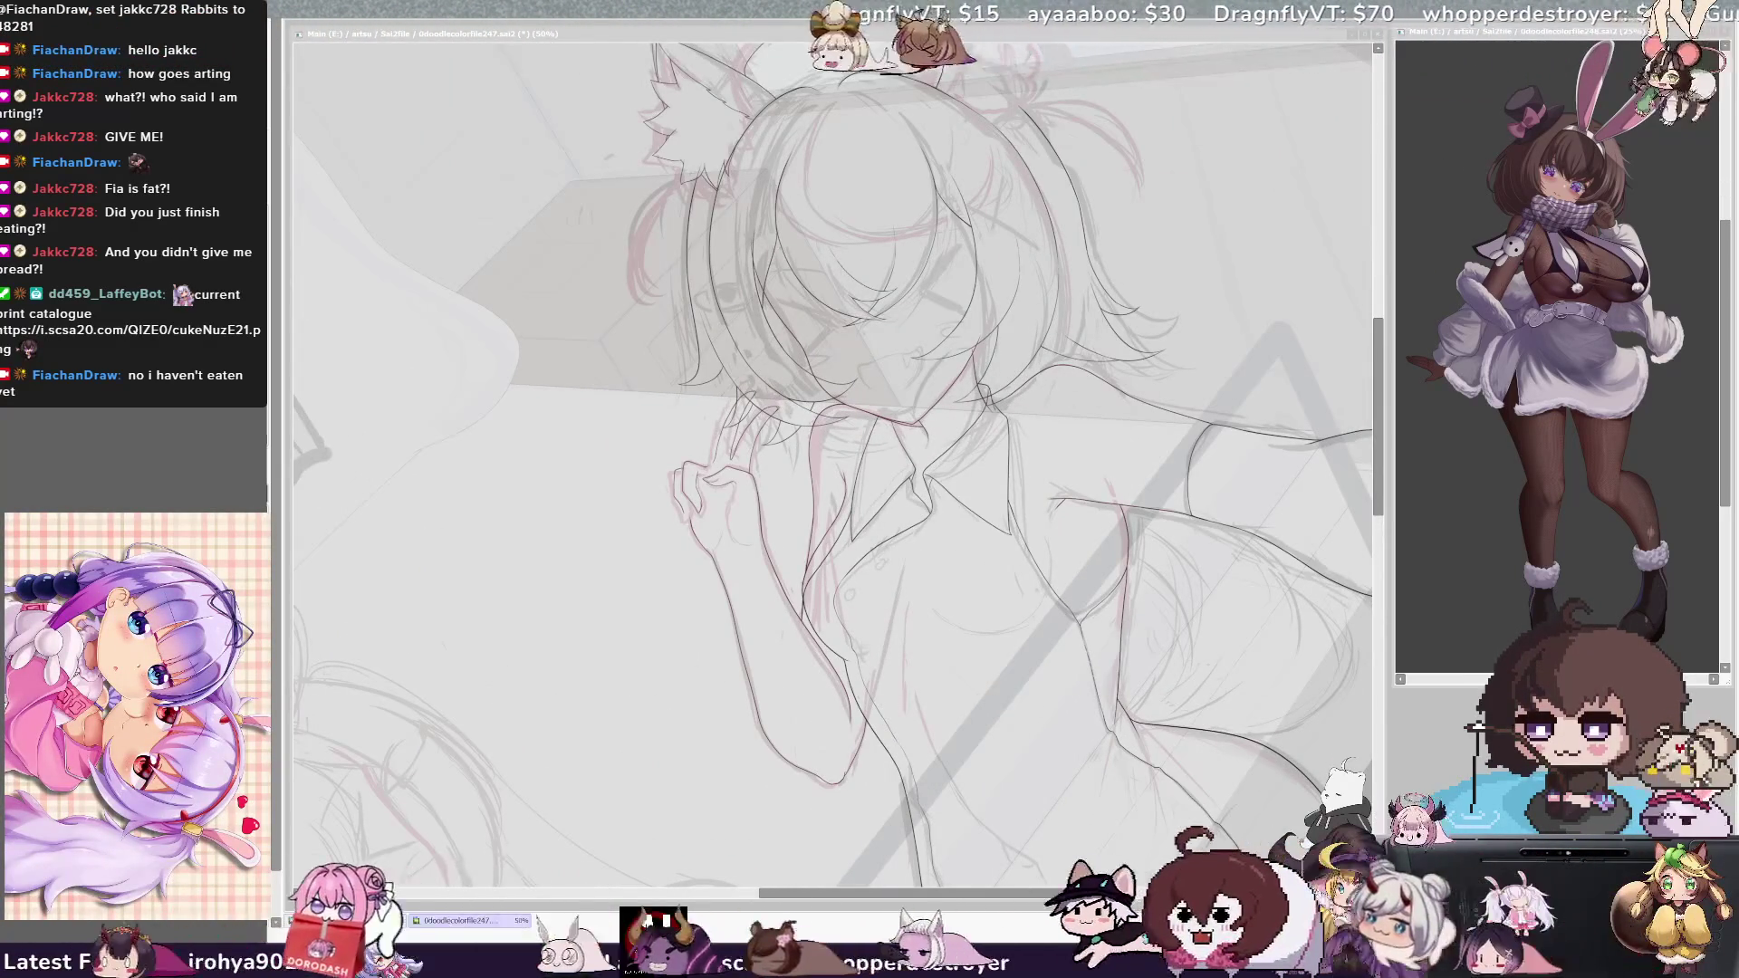
key(plus)
key(plus)
key(plus)
key(plus)
key(plus)
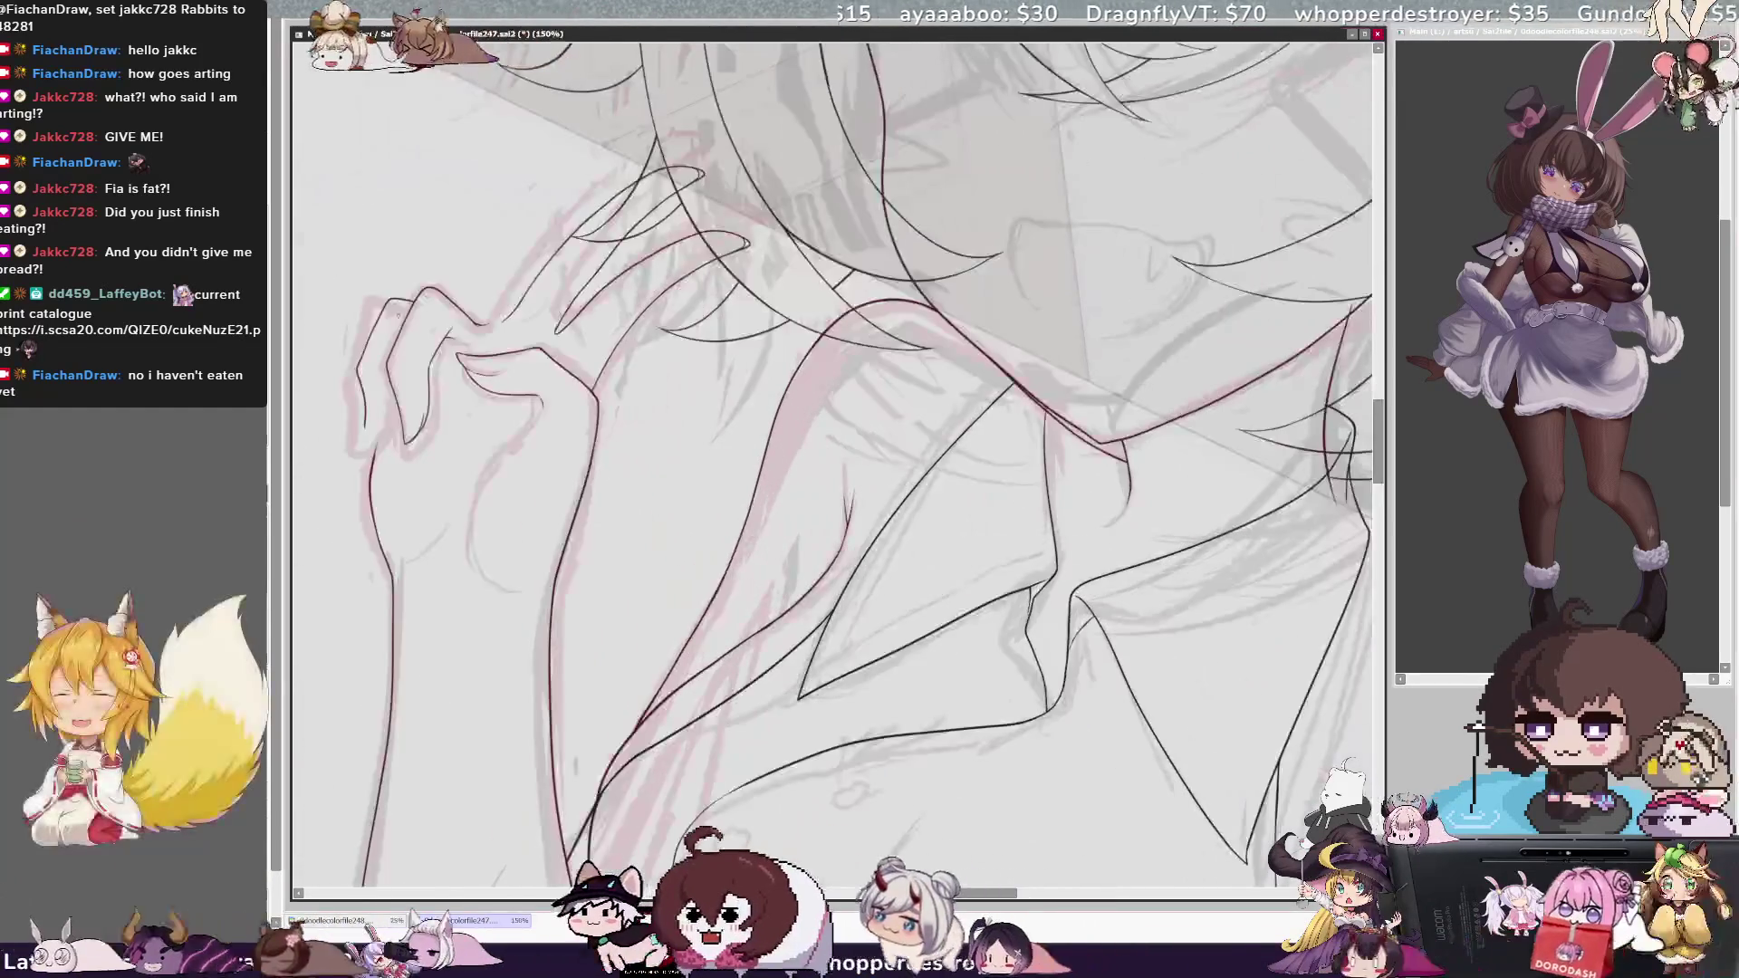
key(Delete)
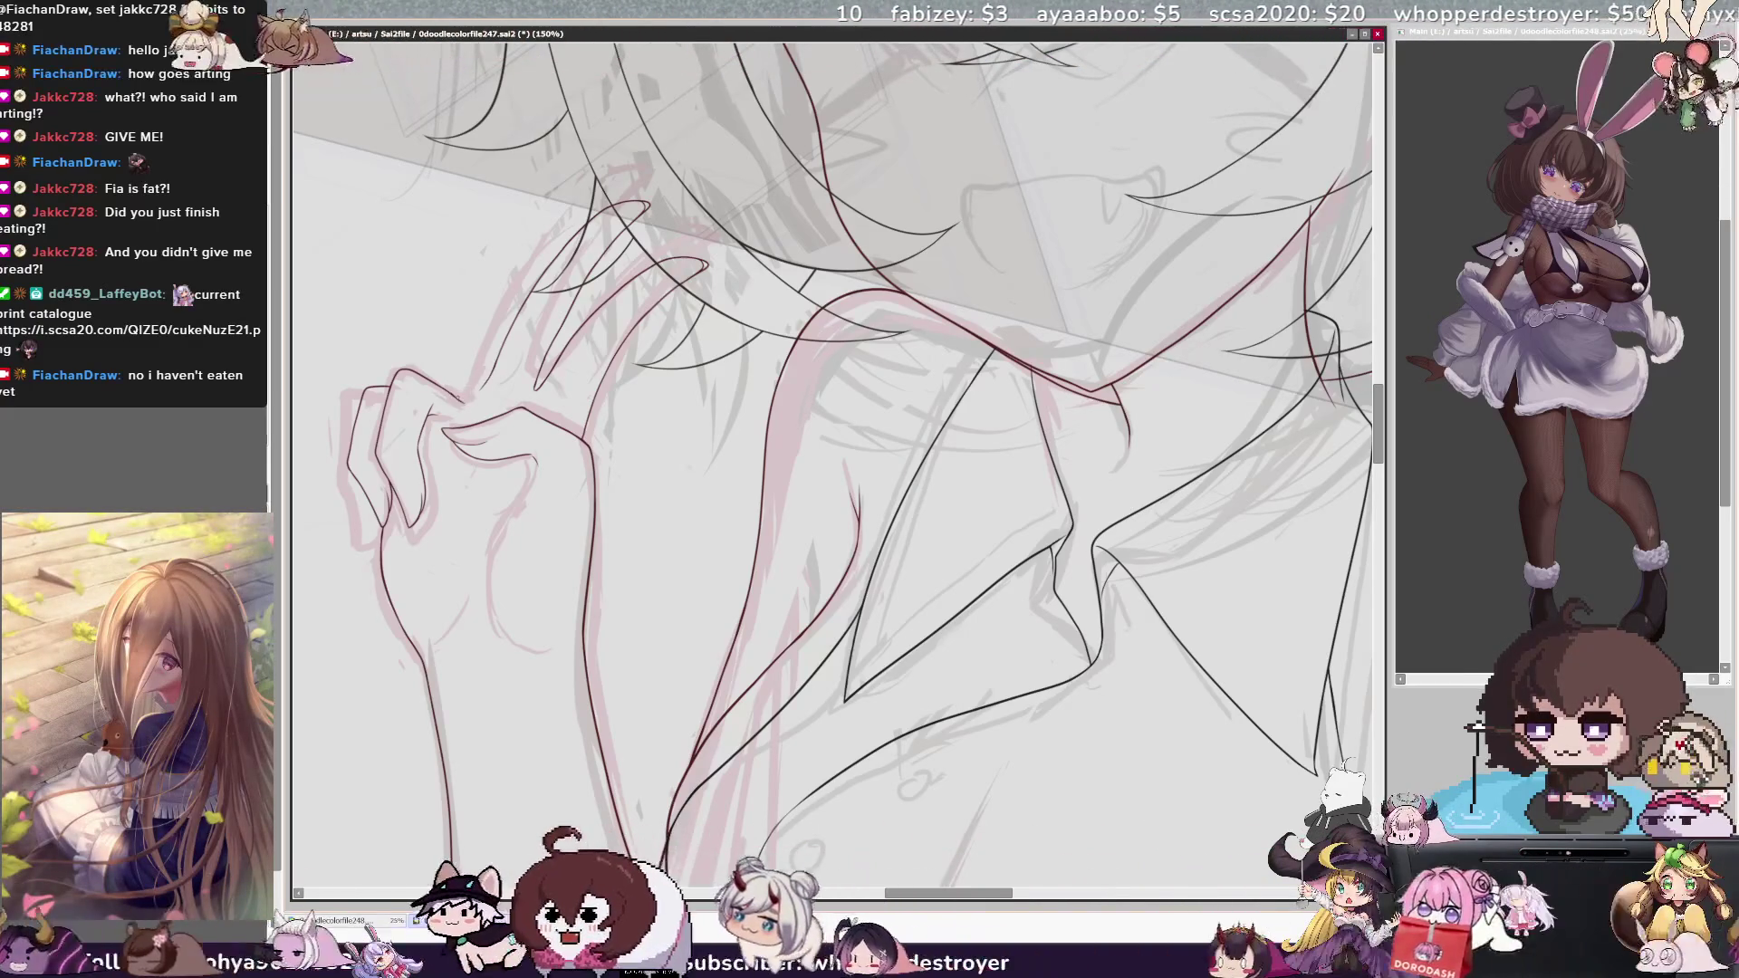
drag(833, 452, 978, 788)
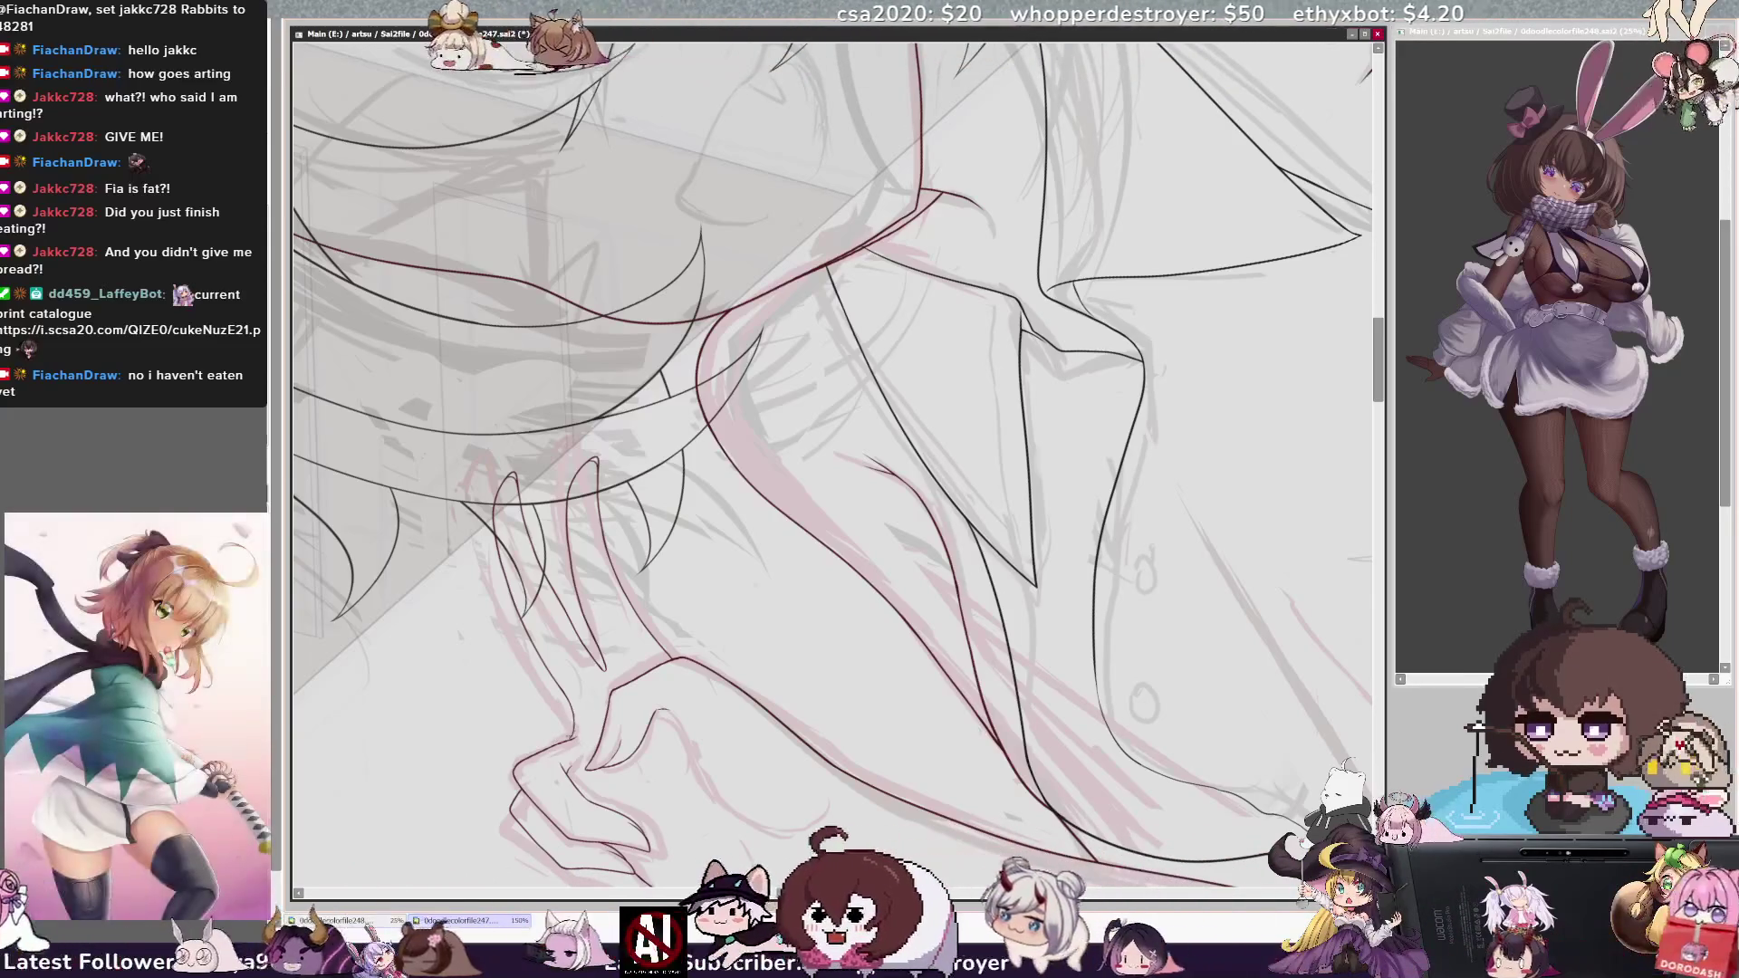
key(ctrl+minus)
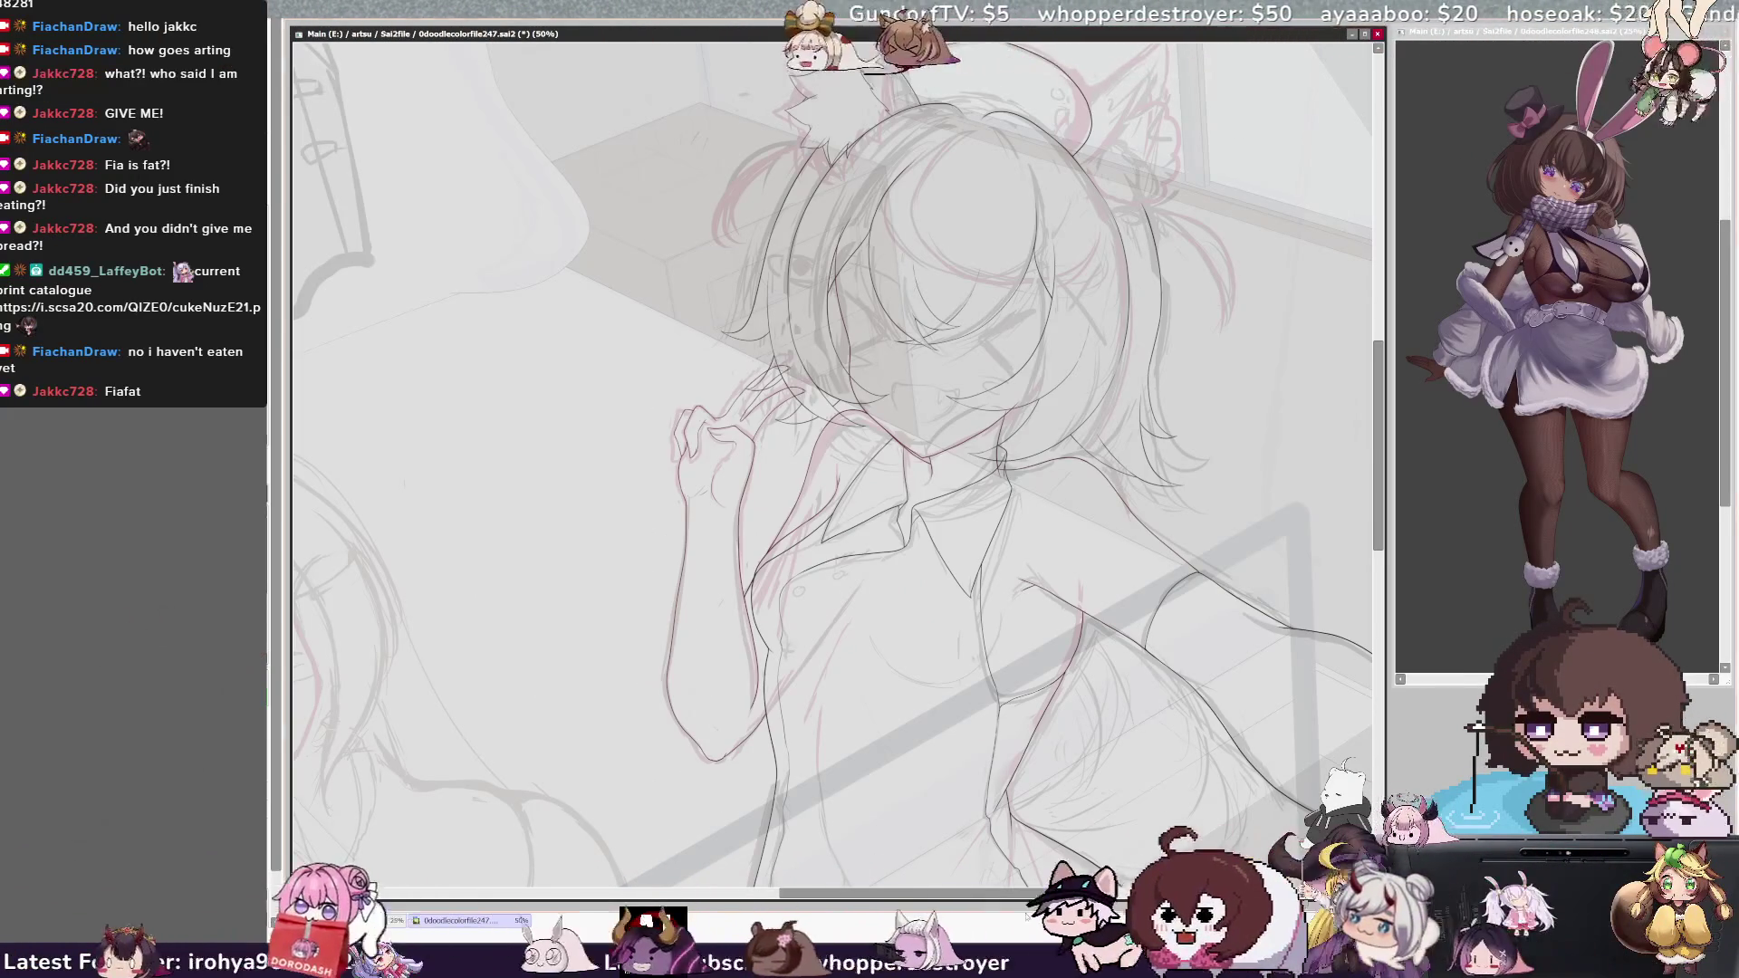
Scroll and rotate the canvas clockwise, then zoom to 150% on the chest and collar.
drag(931, 893, 1026, 897)
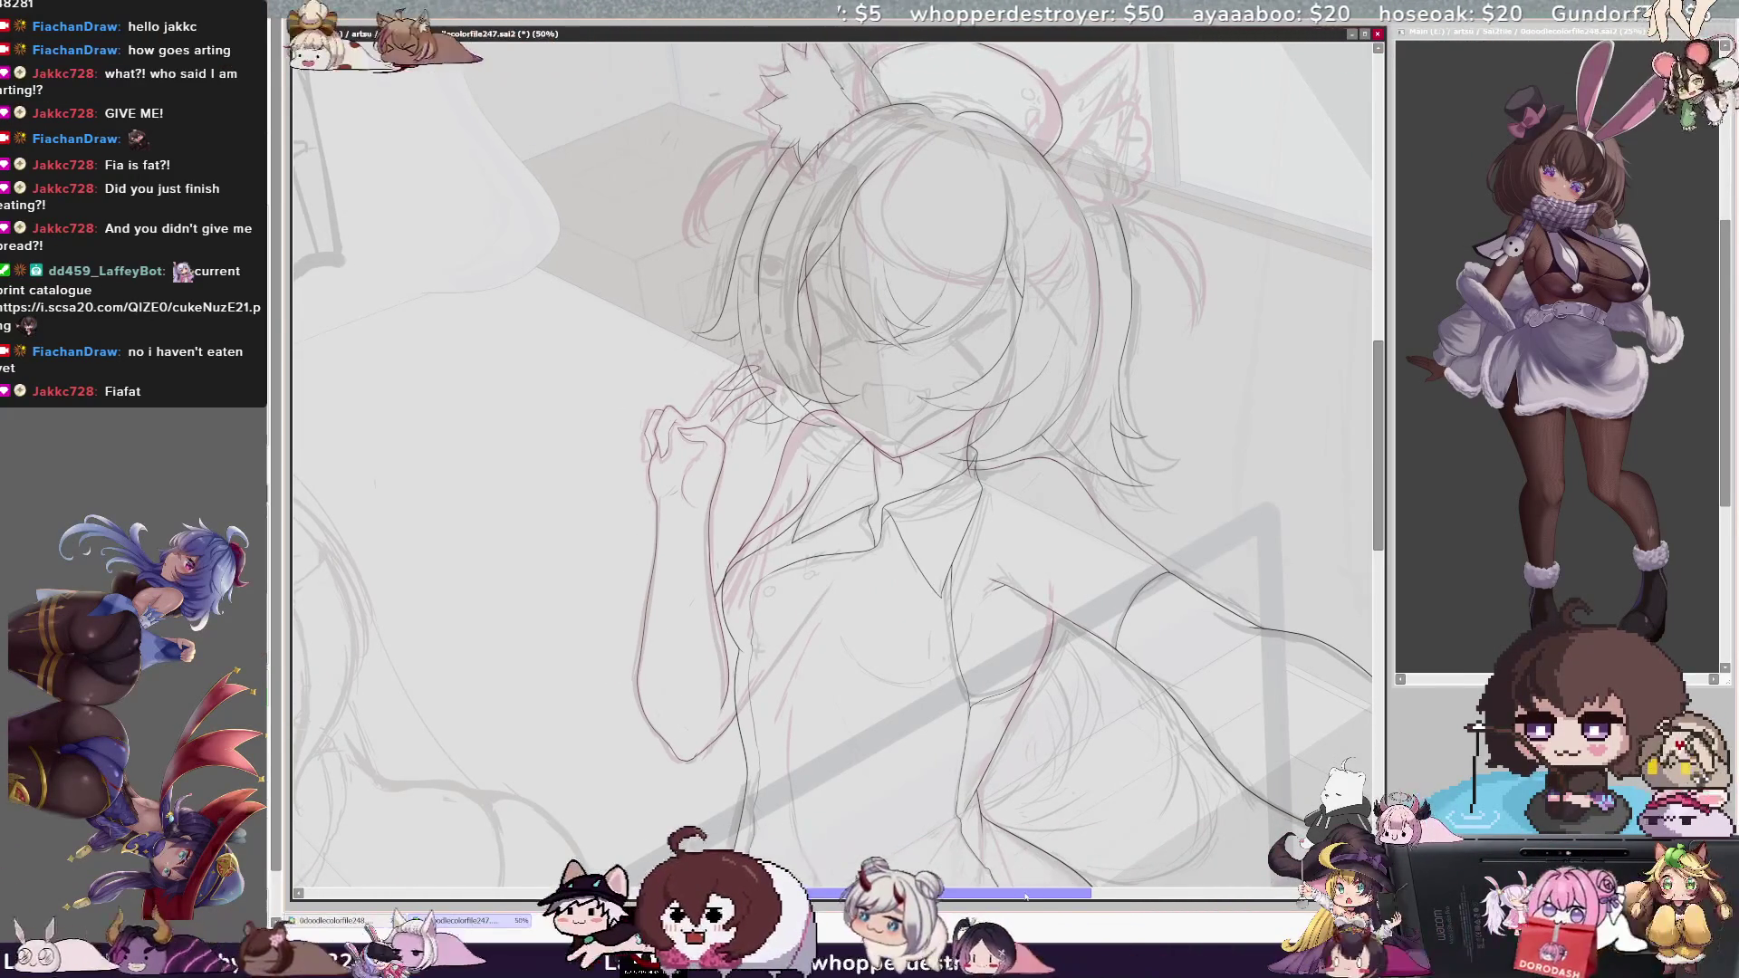
drag(1378, 359, 1384, 395)
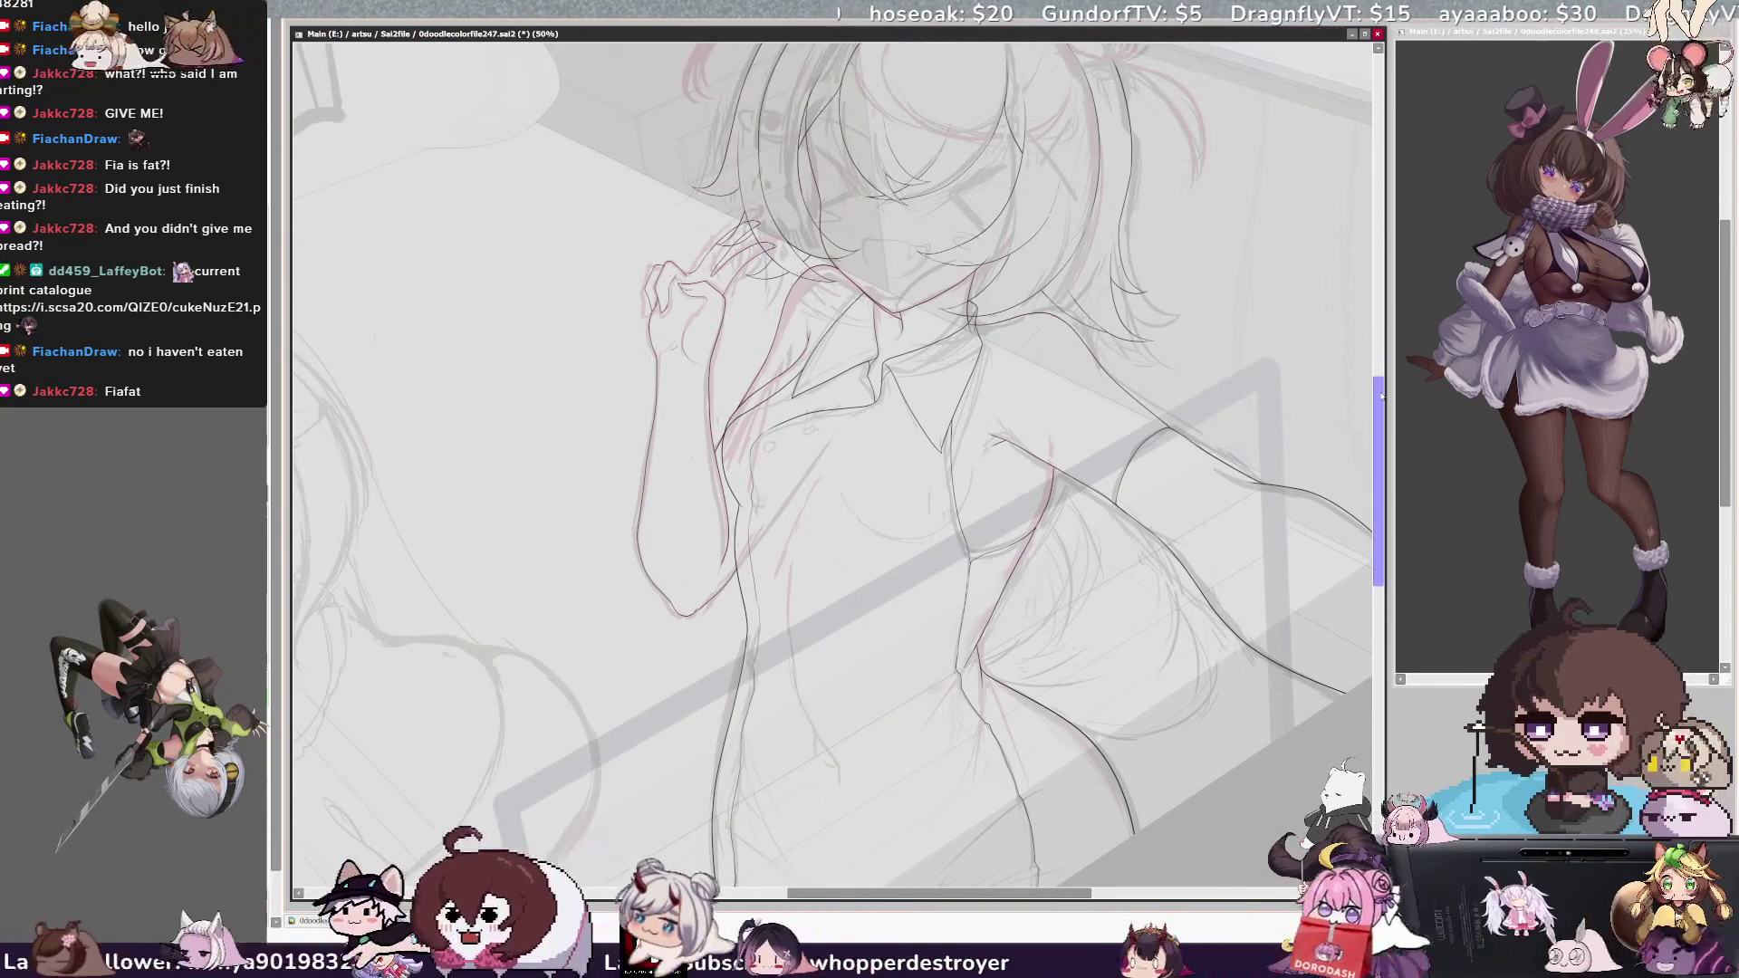
key(End)
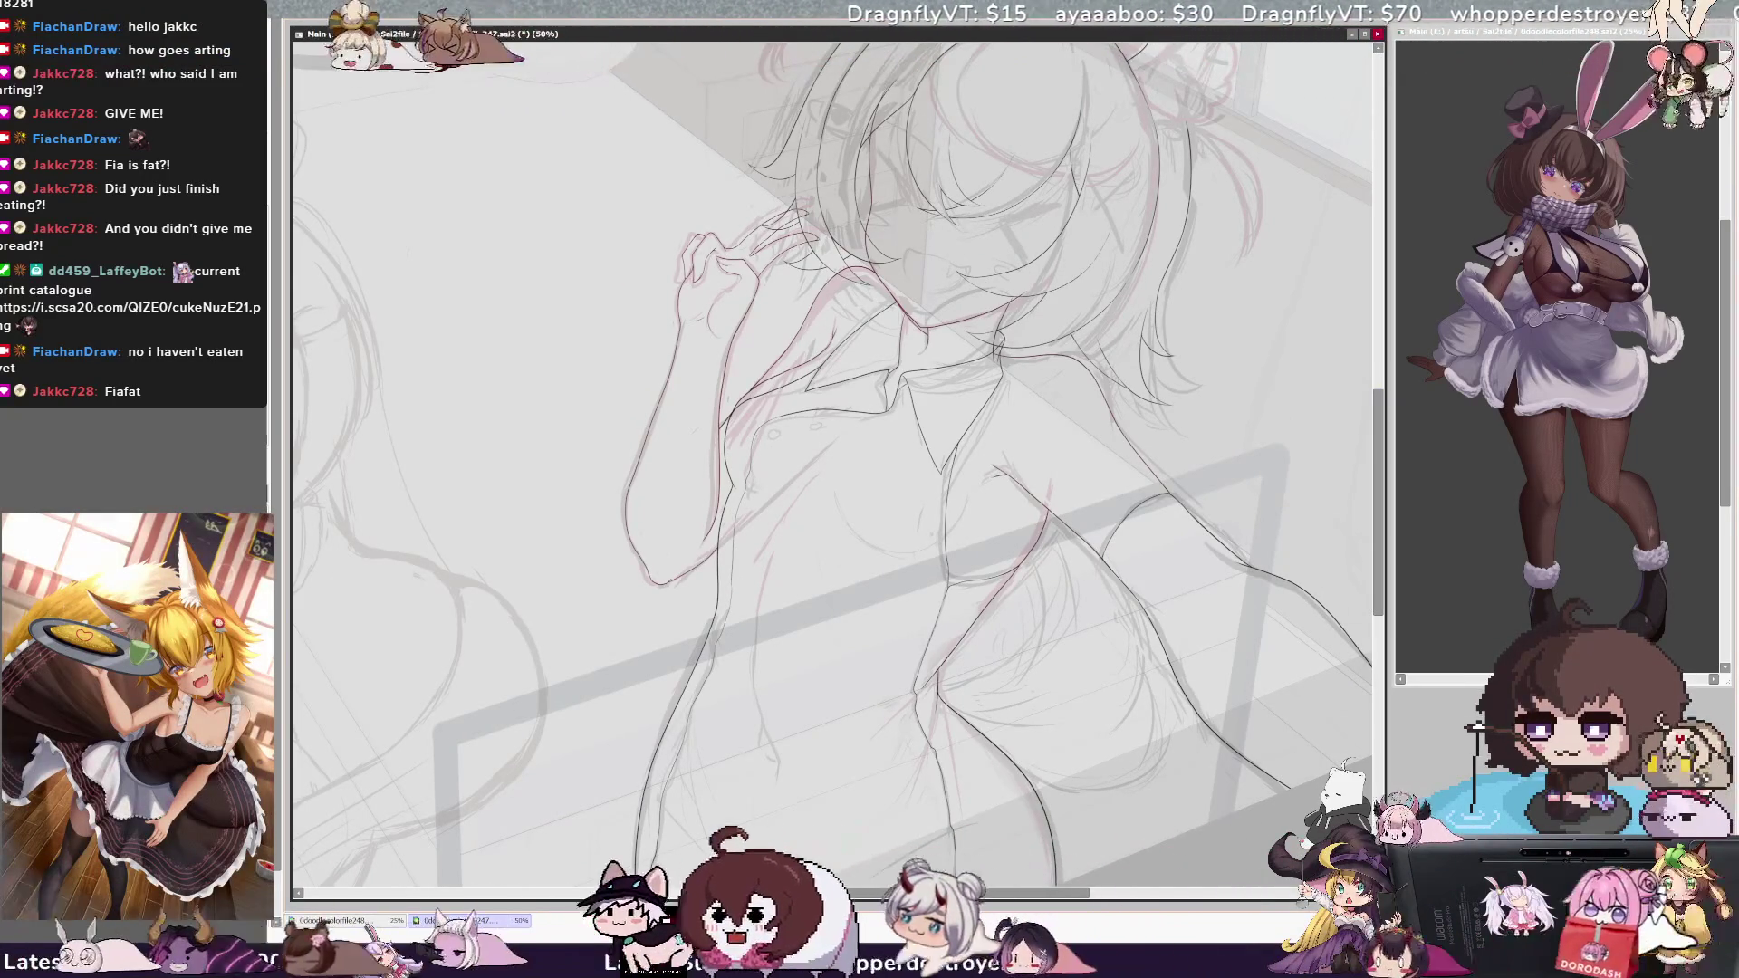
key(ctrl+plus)
key(ctrl+plus)
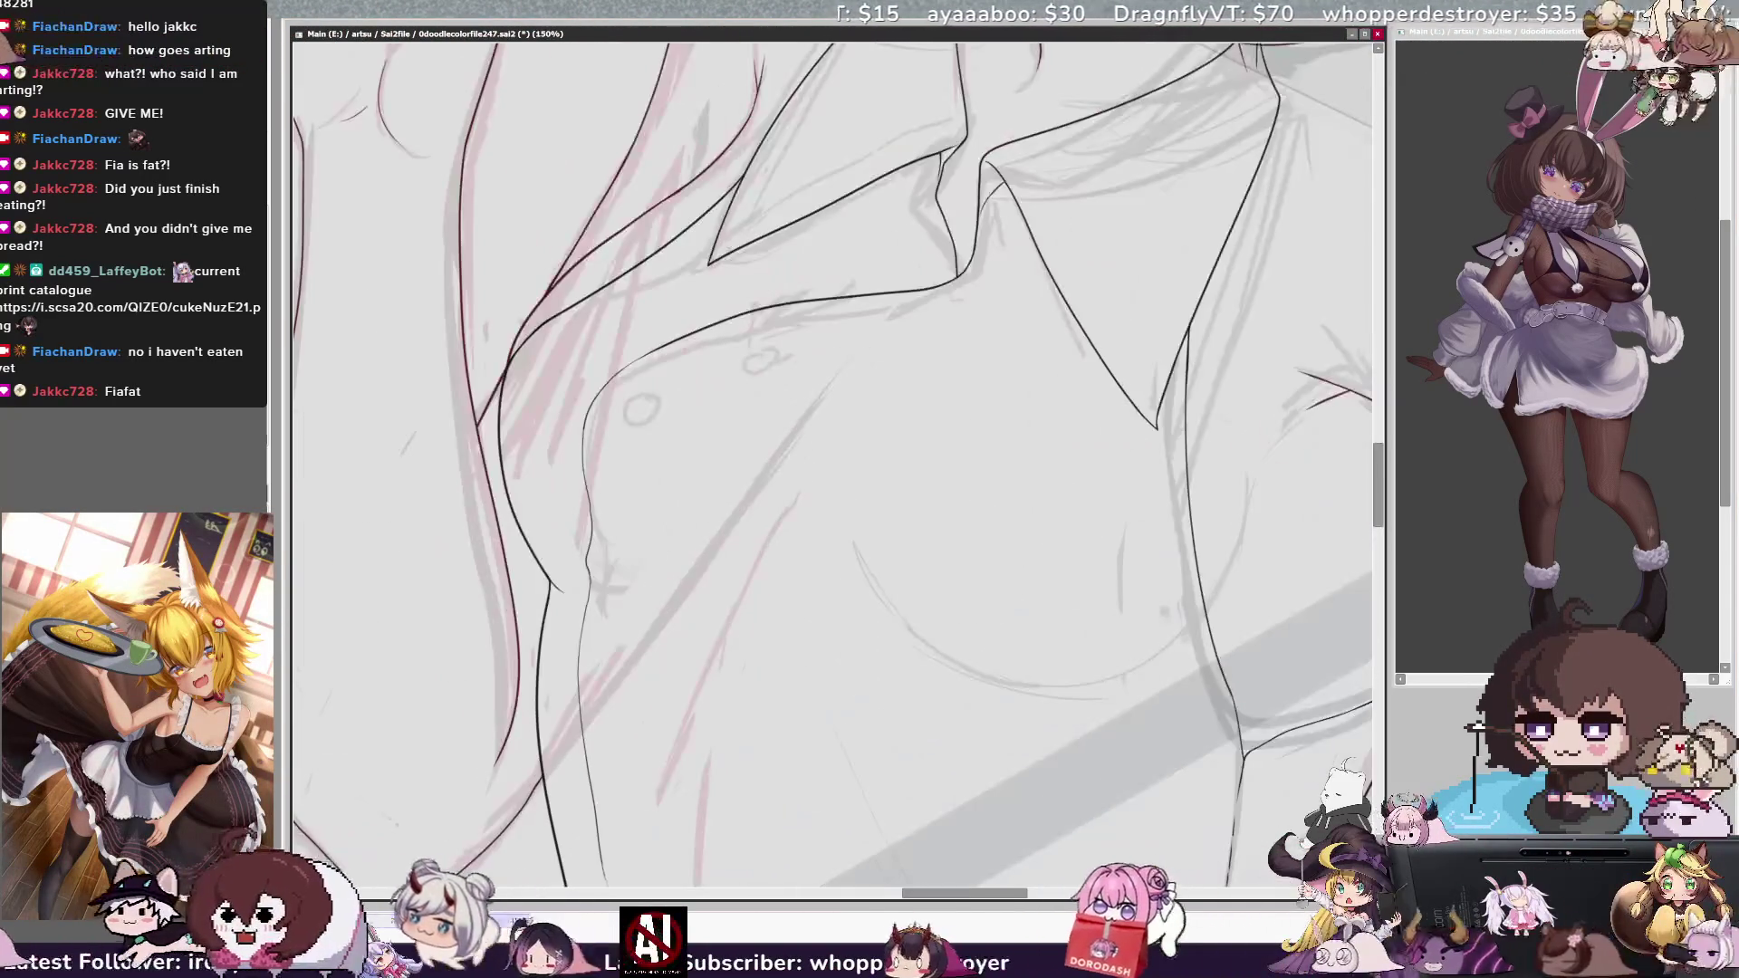
Adjust zoom and rotation, then trace the long left torso contour in dark ink.
key(Delete)
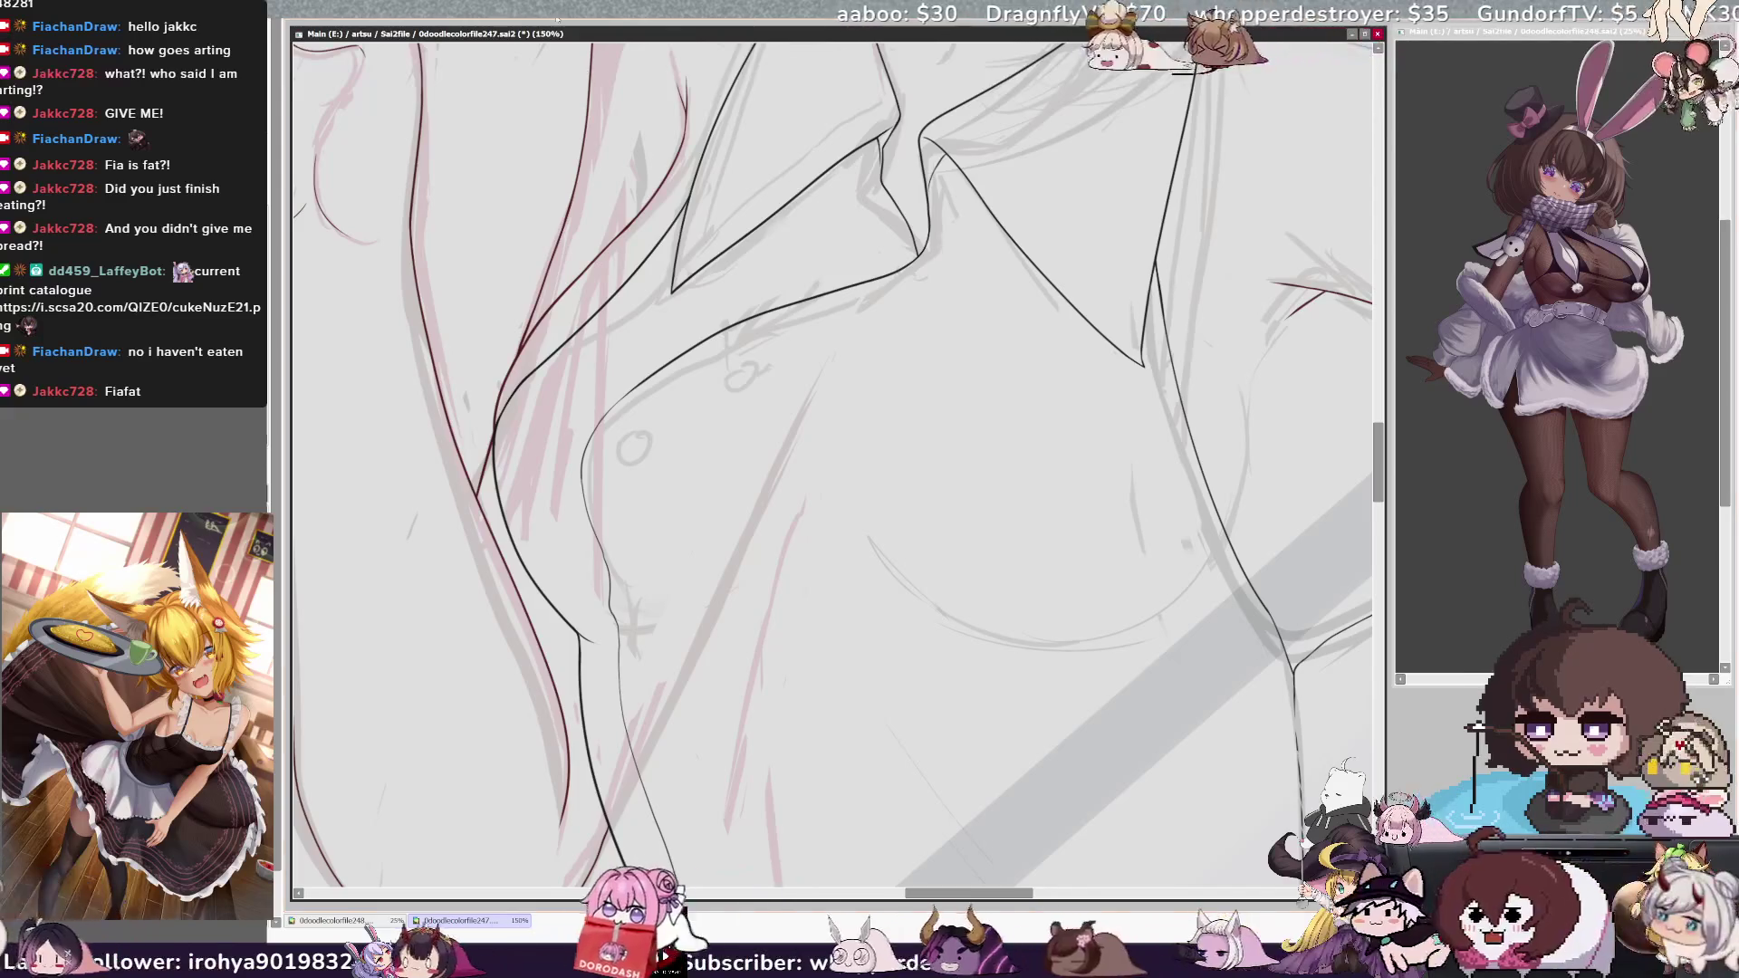
key(ctrl+plus)
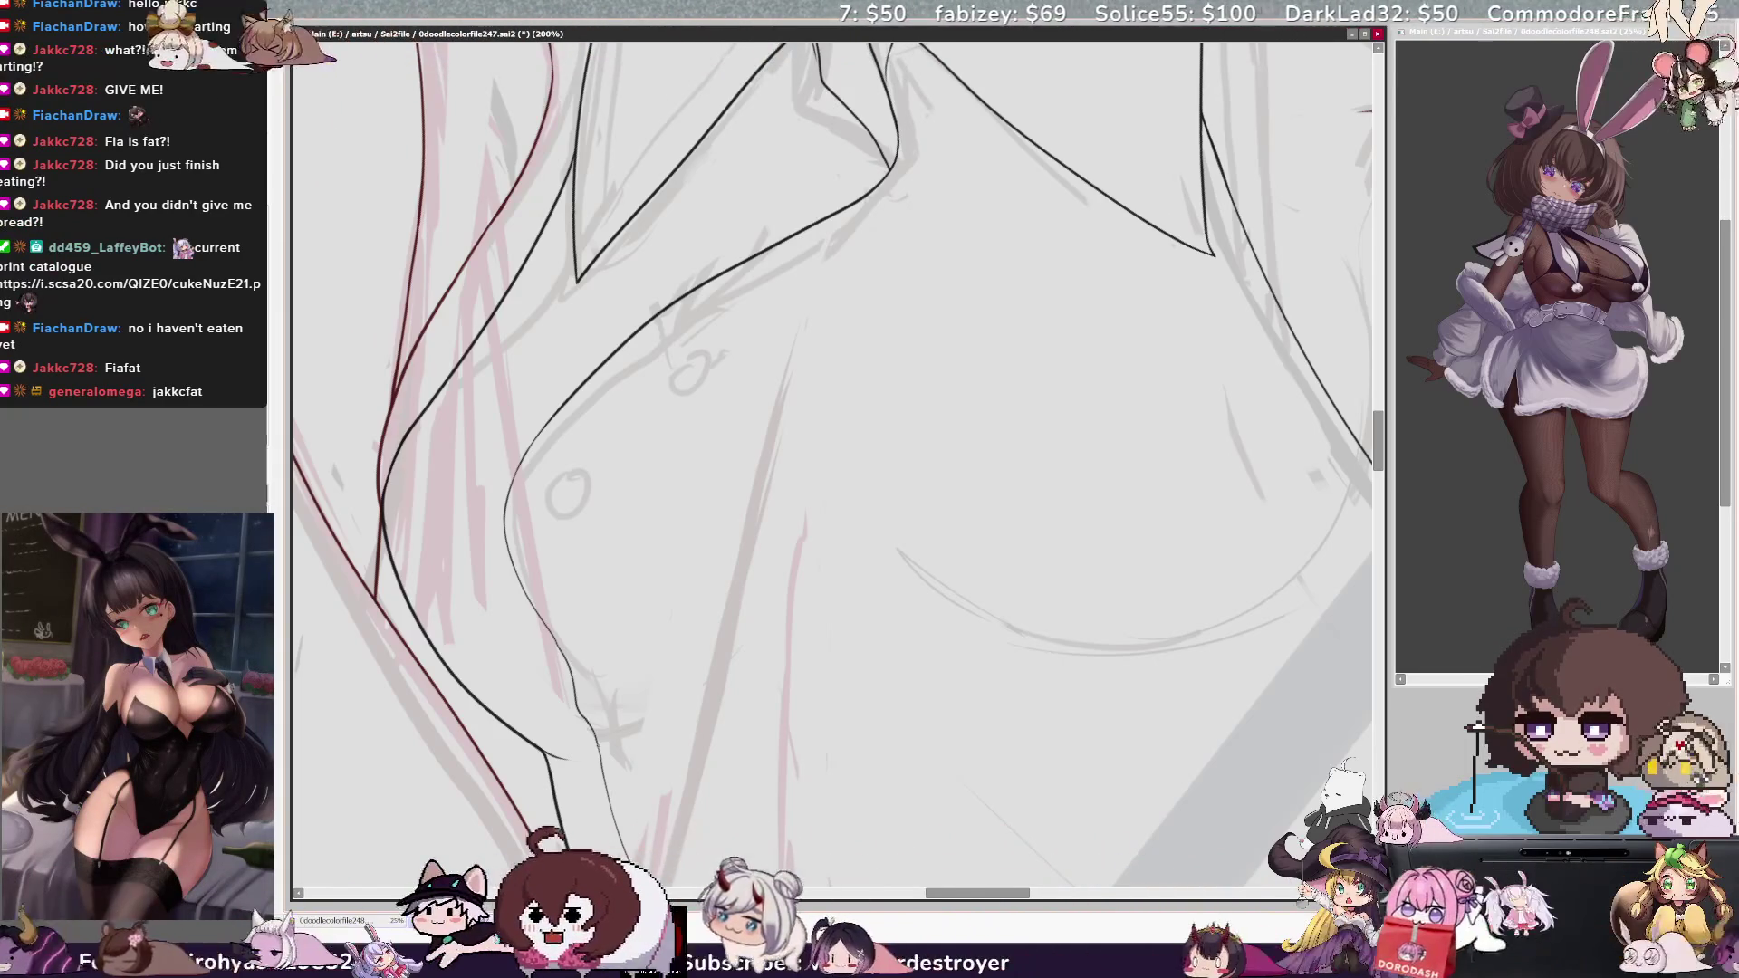
key(ctrl+minus)
key(ctrl+minus)
key(ctrl+minus)
key(End)
key(End)
key(End)
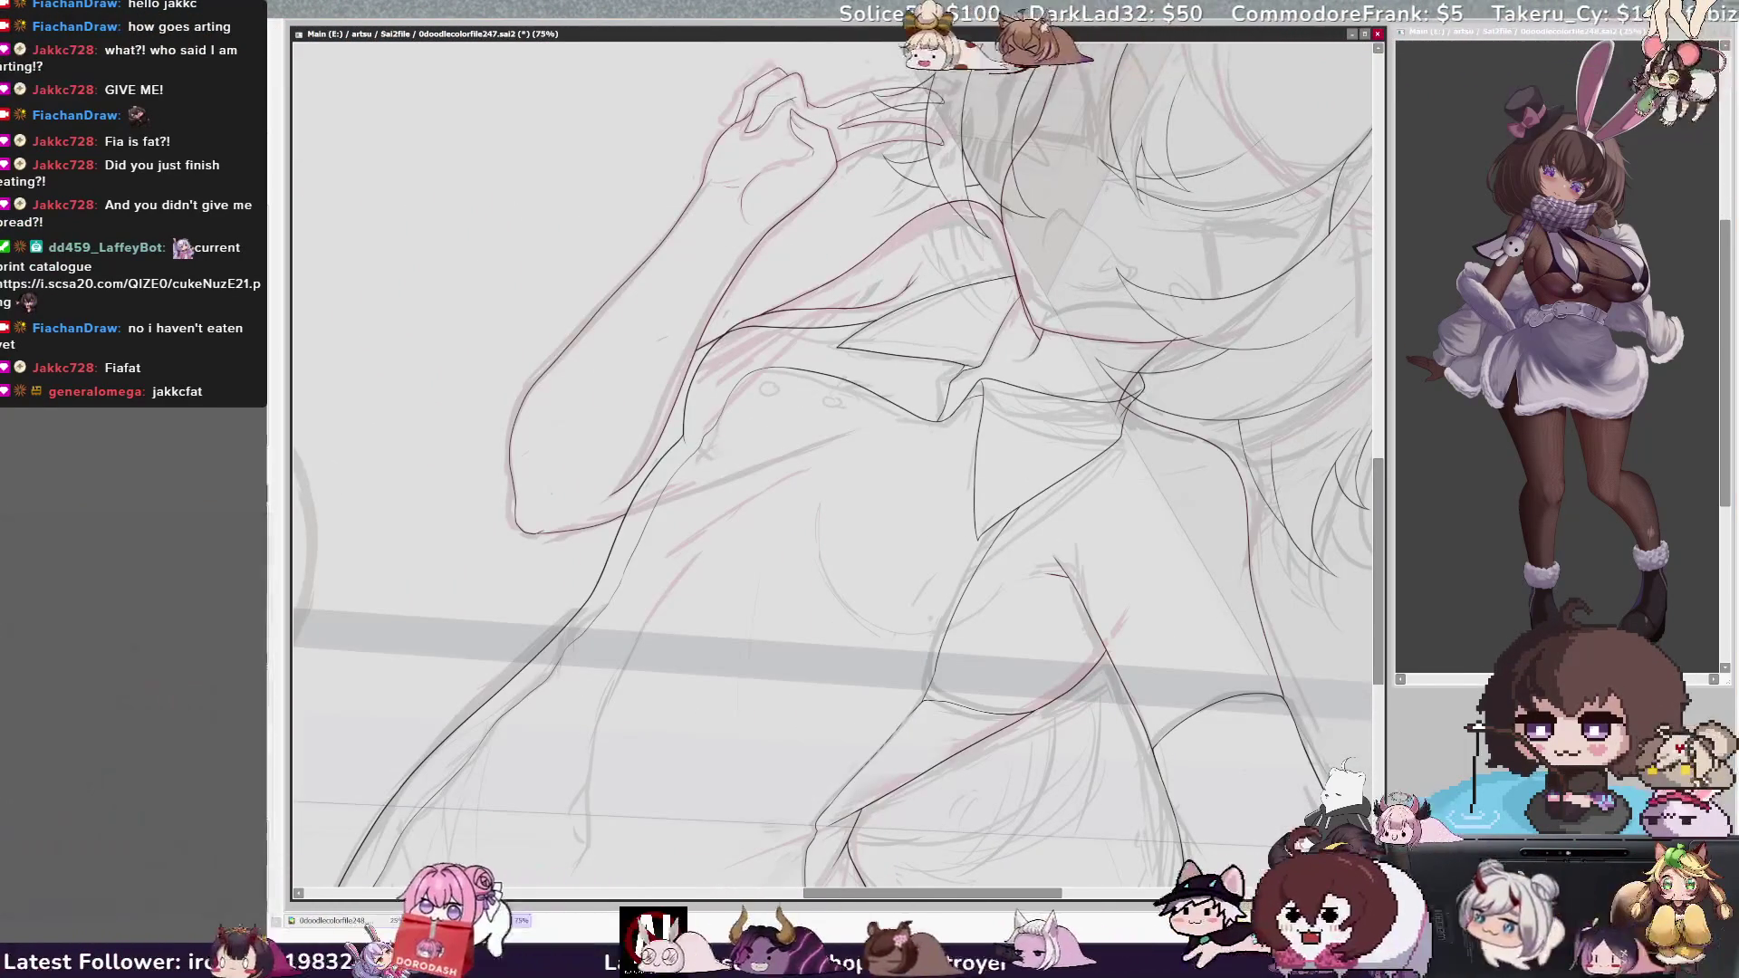
key(ctrl+plus)
key(ctrl+plus)
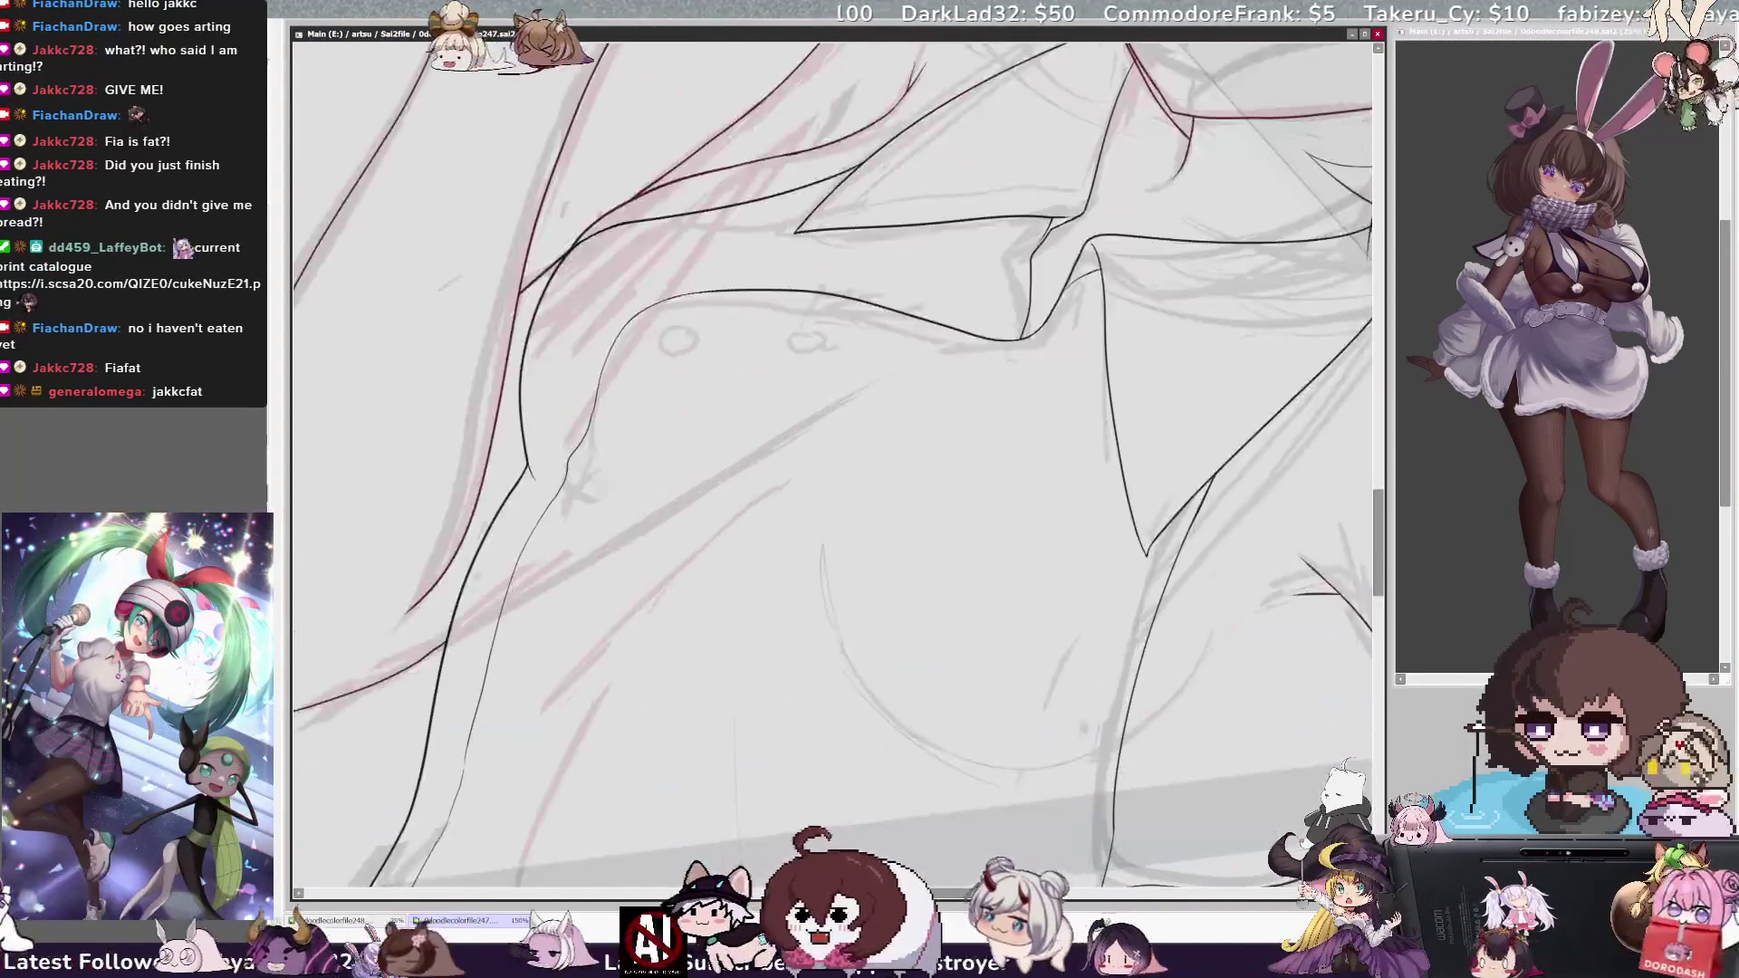
key(ctrl+plus)
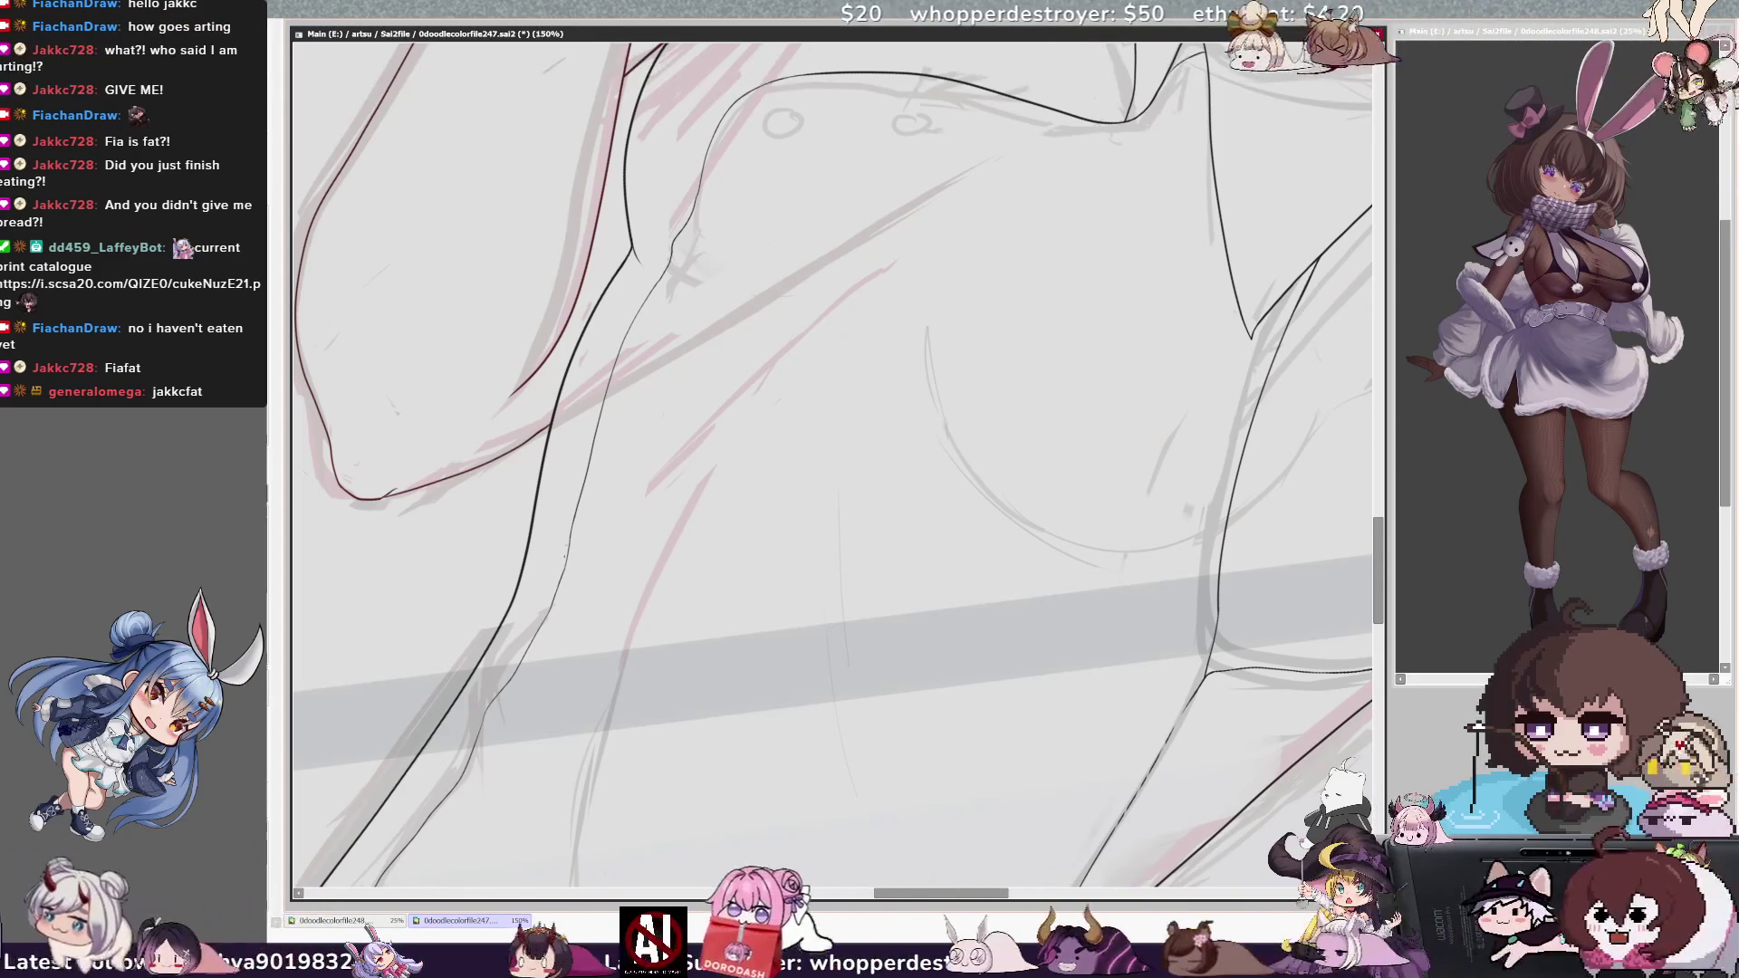
mouse_move(815, 452)
mouse_down()
mouse_move(855, 421)
mouse_move(969, 226)
mouse_up()
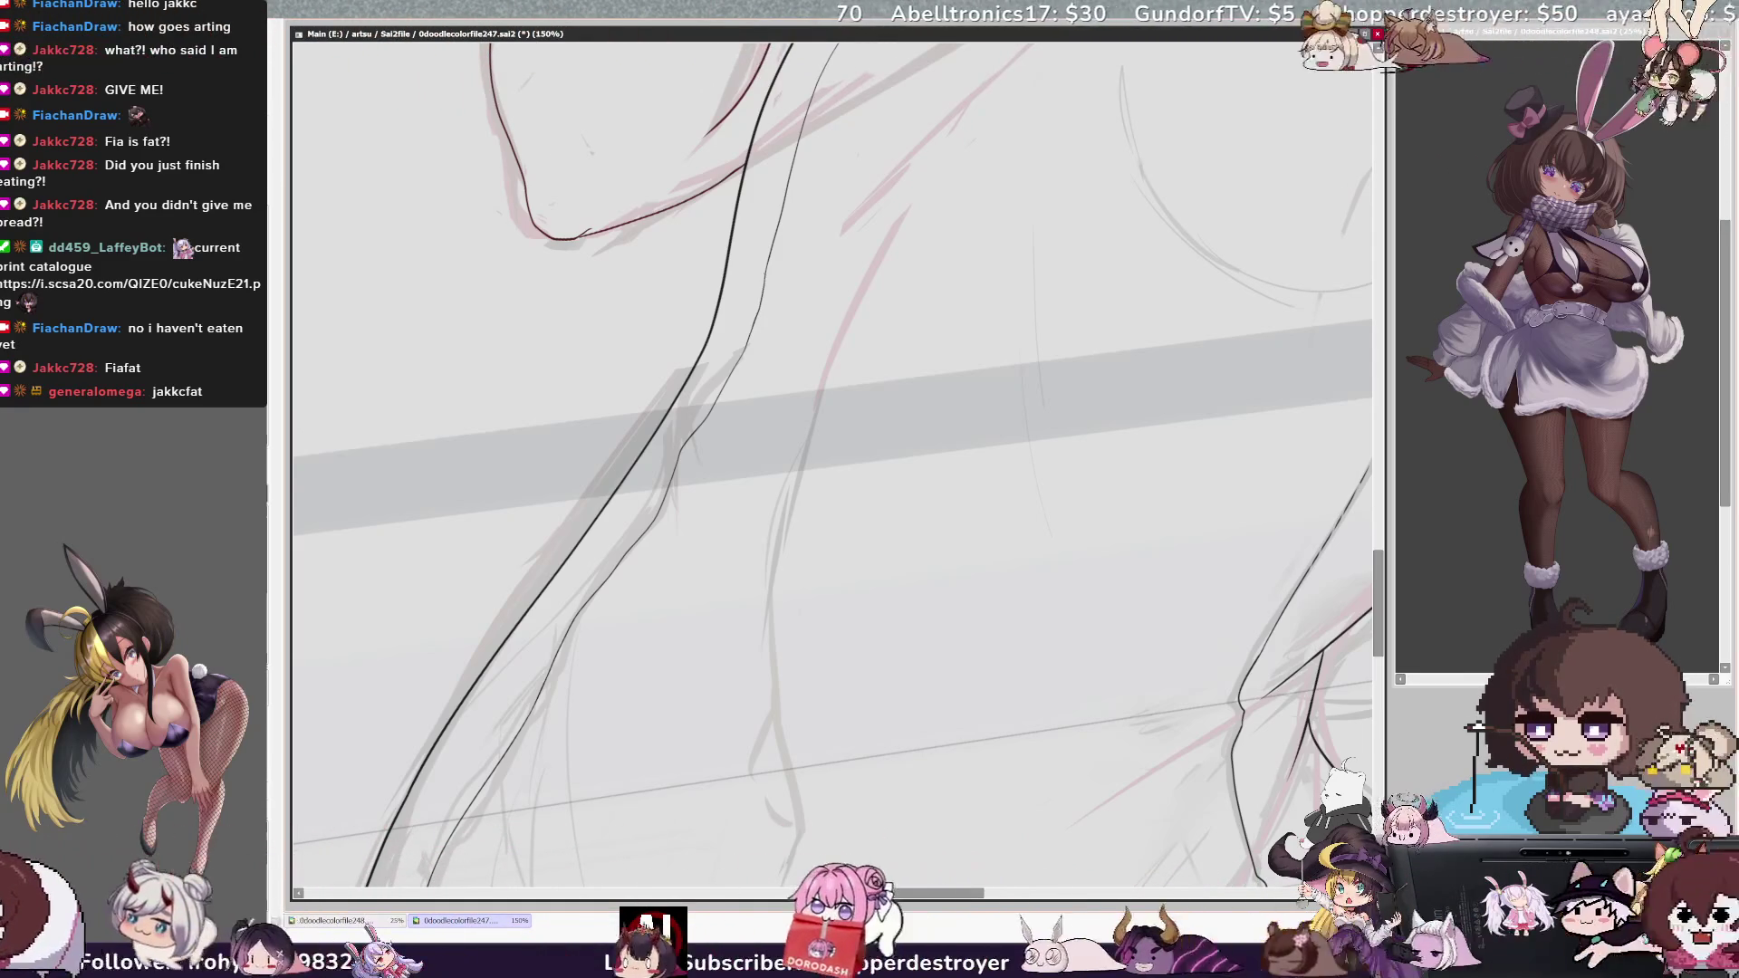
key(ctrl+minus)
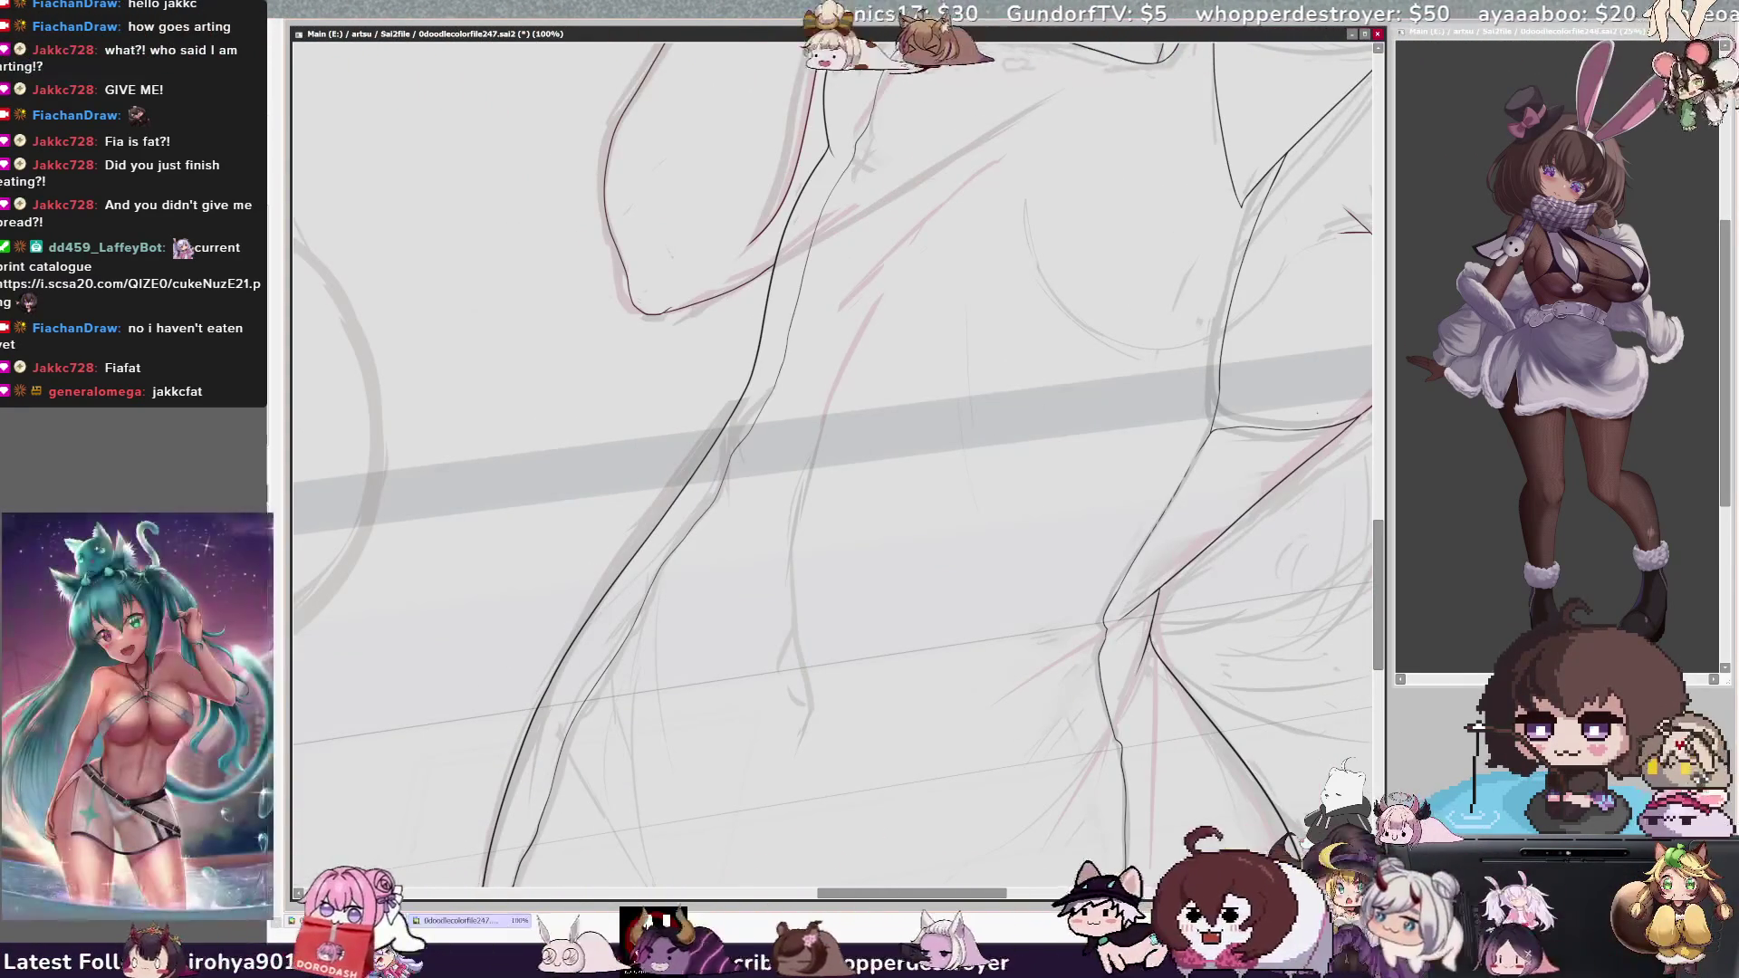
Ink the girl's hip and thigh contours, then zoom out to 33.3%.
drag(1377, 534, 1377, 572)
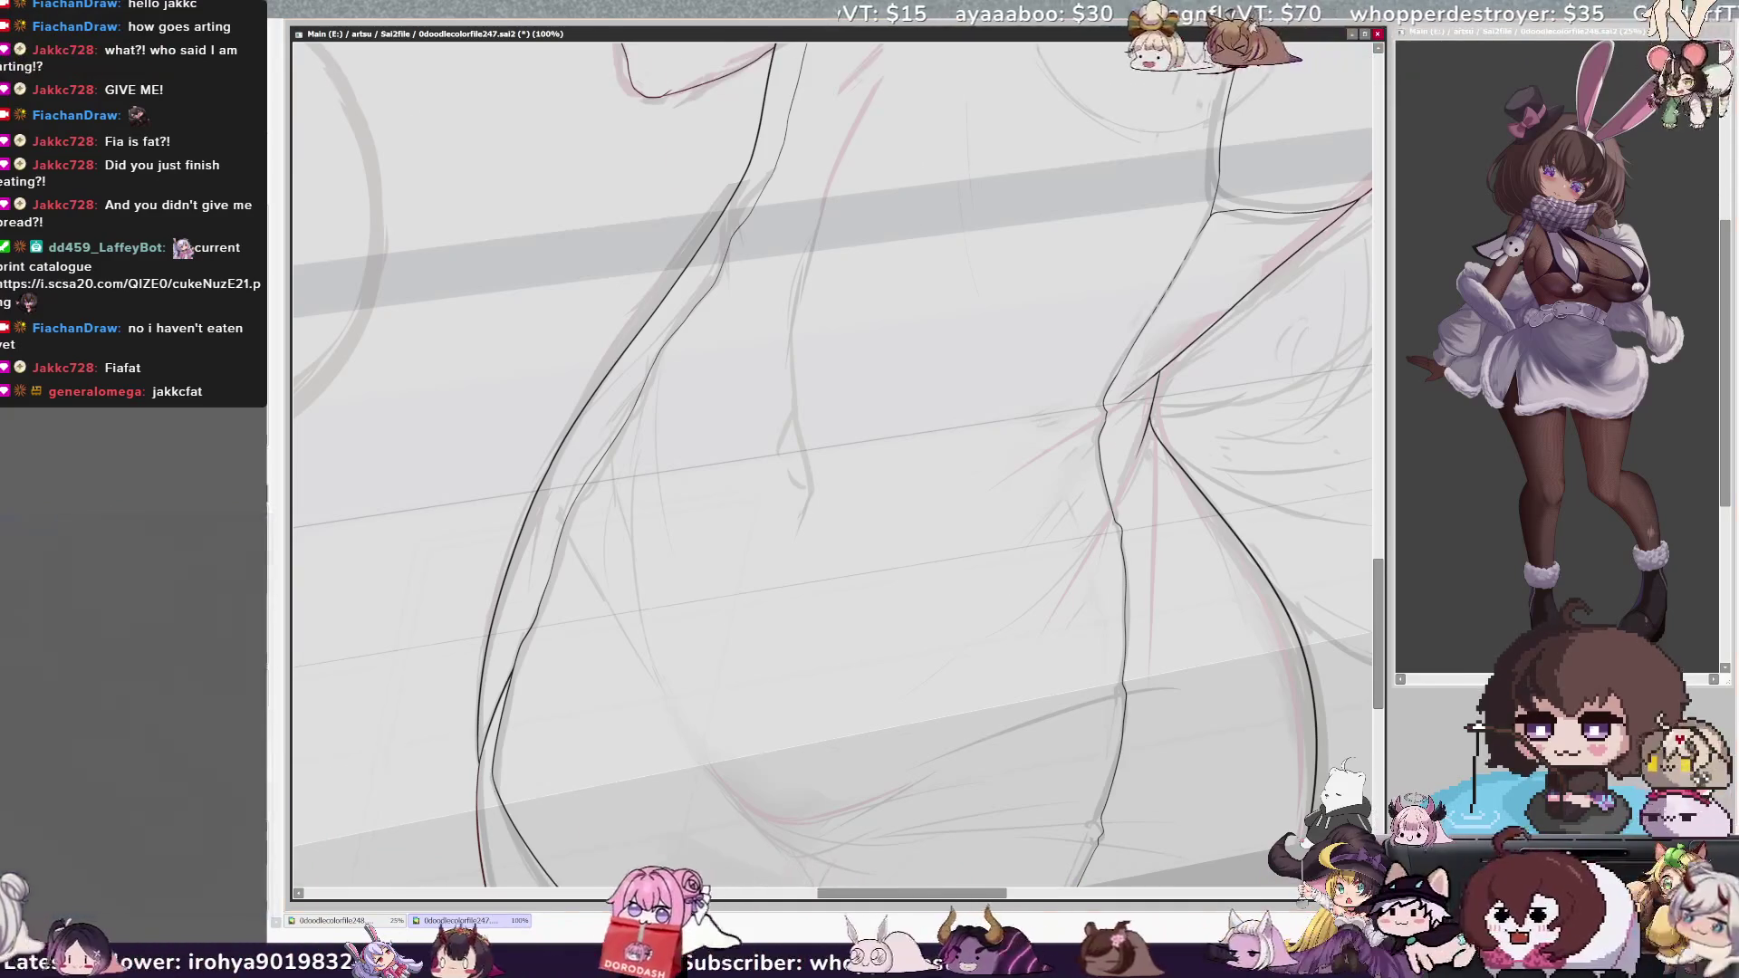
key(minus)
key(minus)
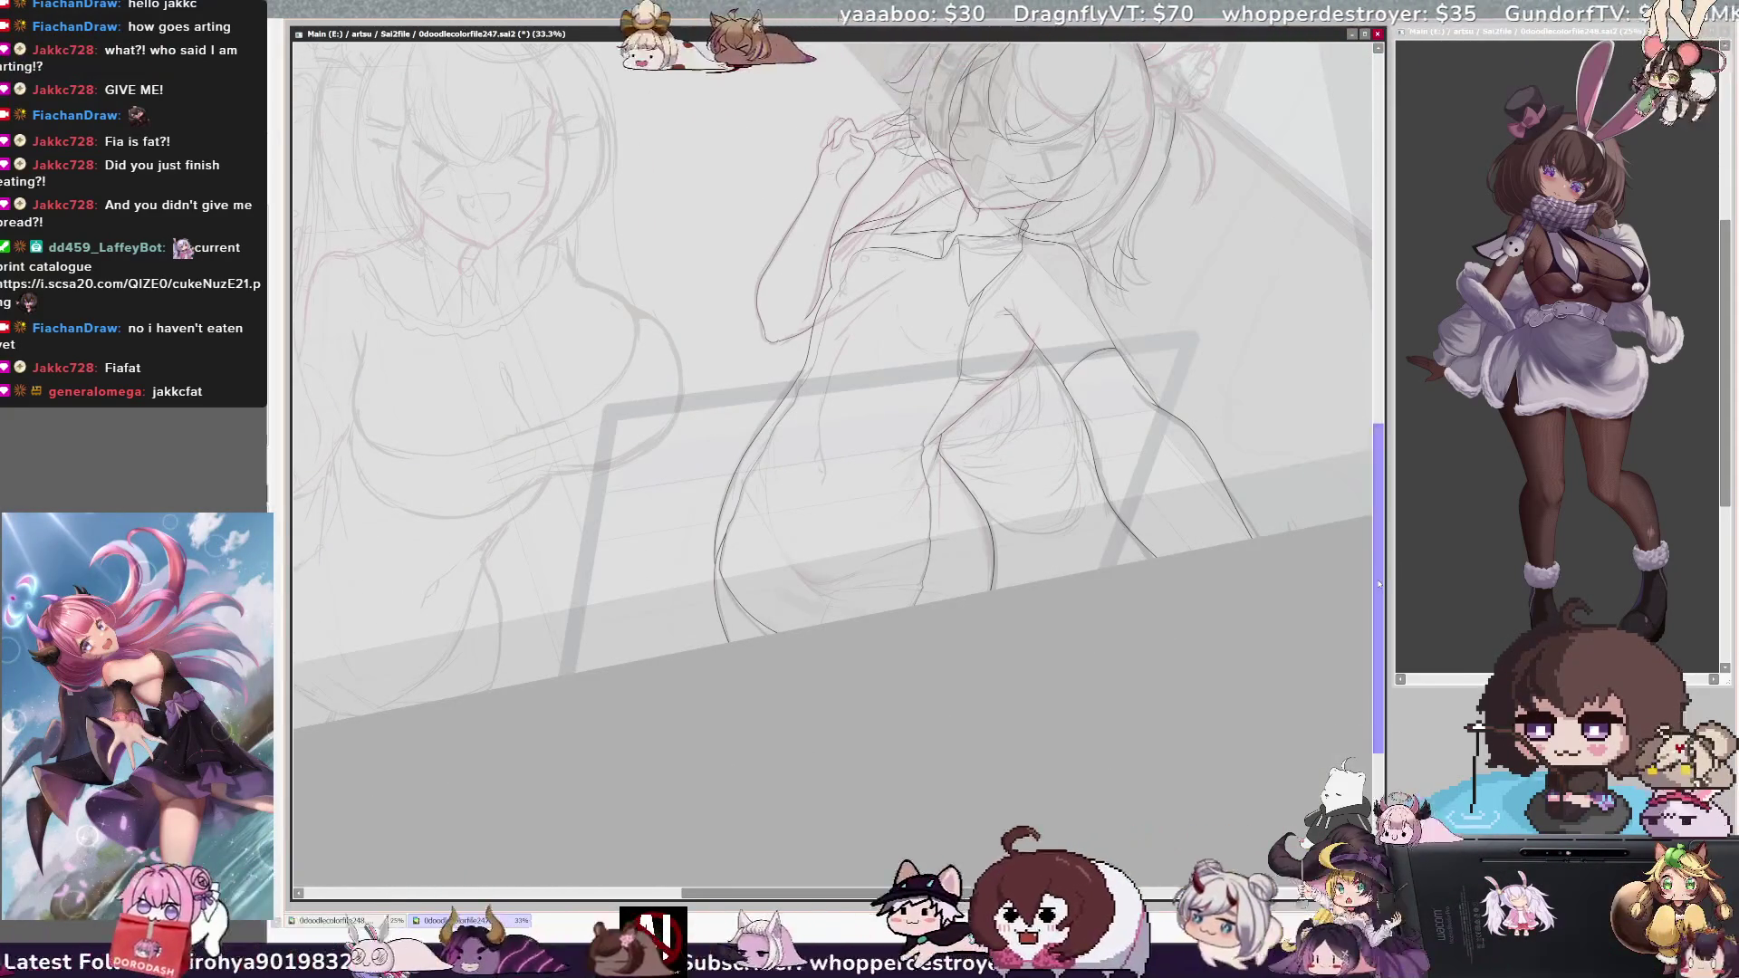
Pan the sketch into place and rotate the view counter-clockwise to a comfortable working tilt.
drag(1381, 582, 1379, 496)
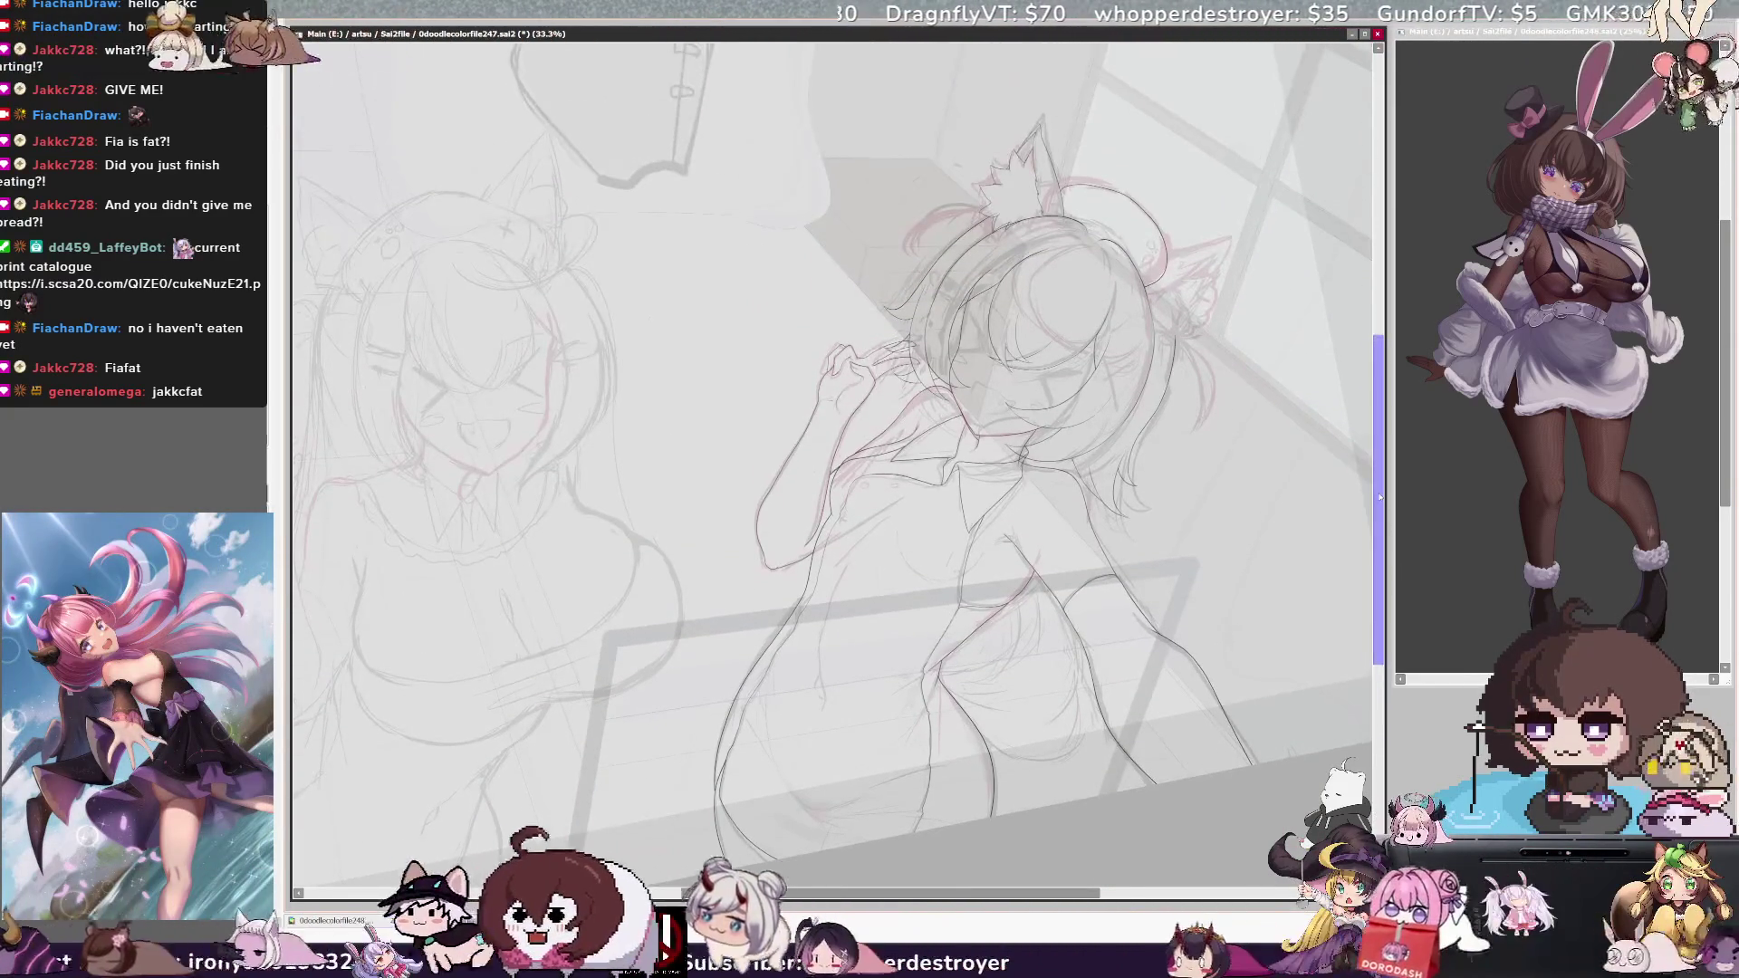
scroll(831, 435, right, 2)
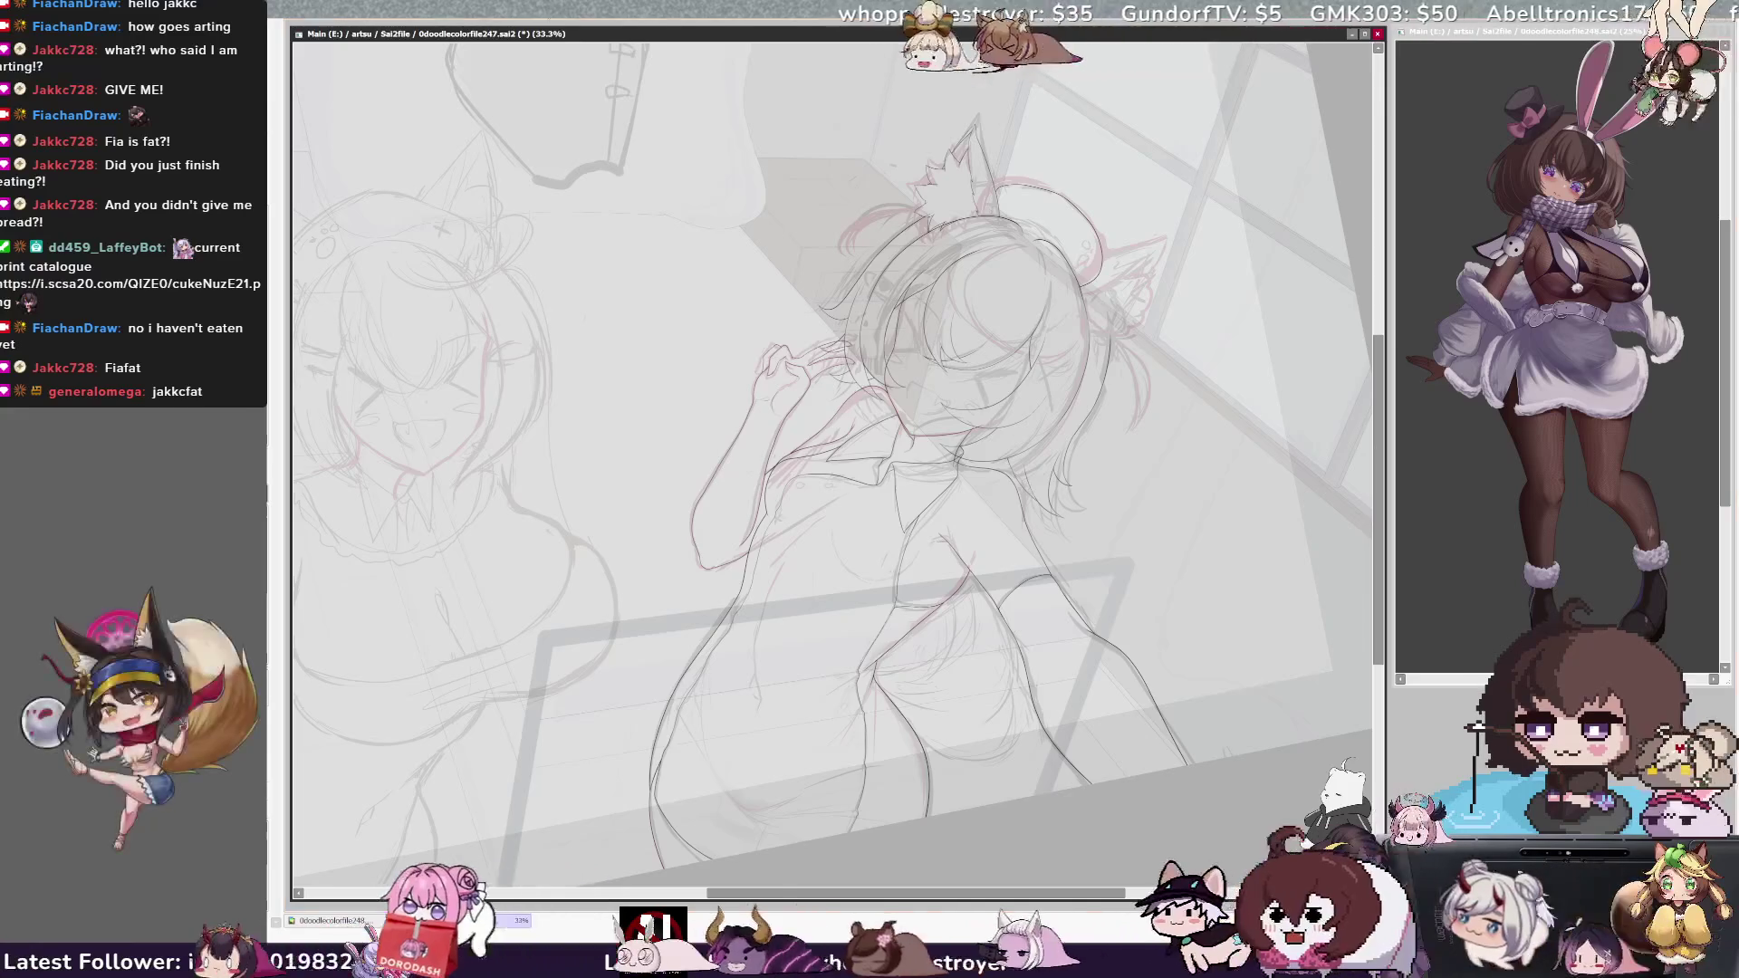
key(Delete)
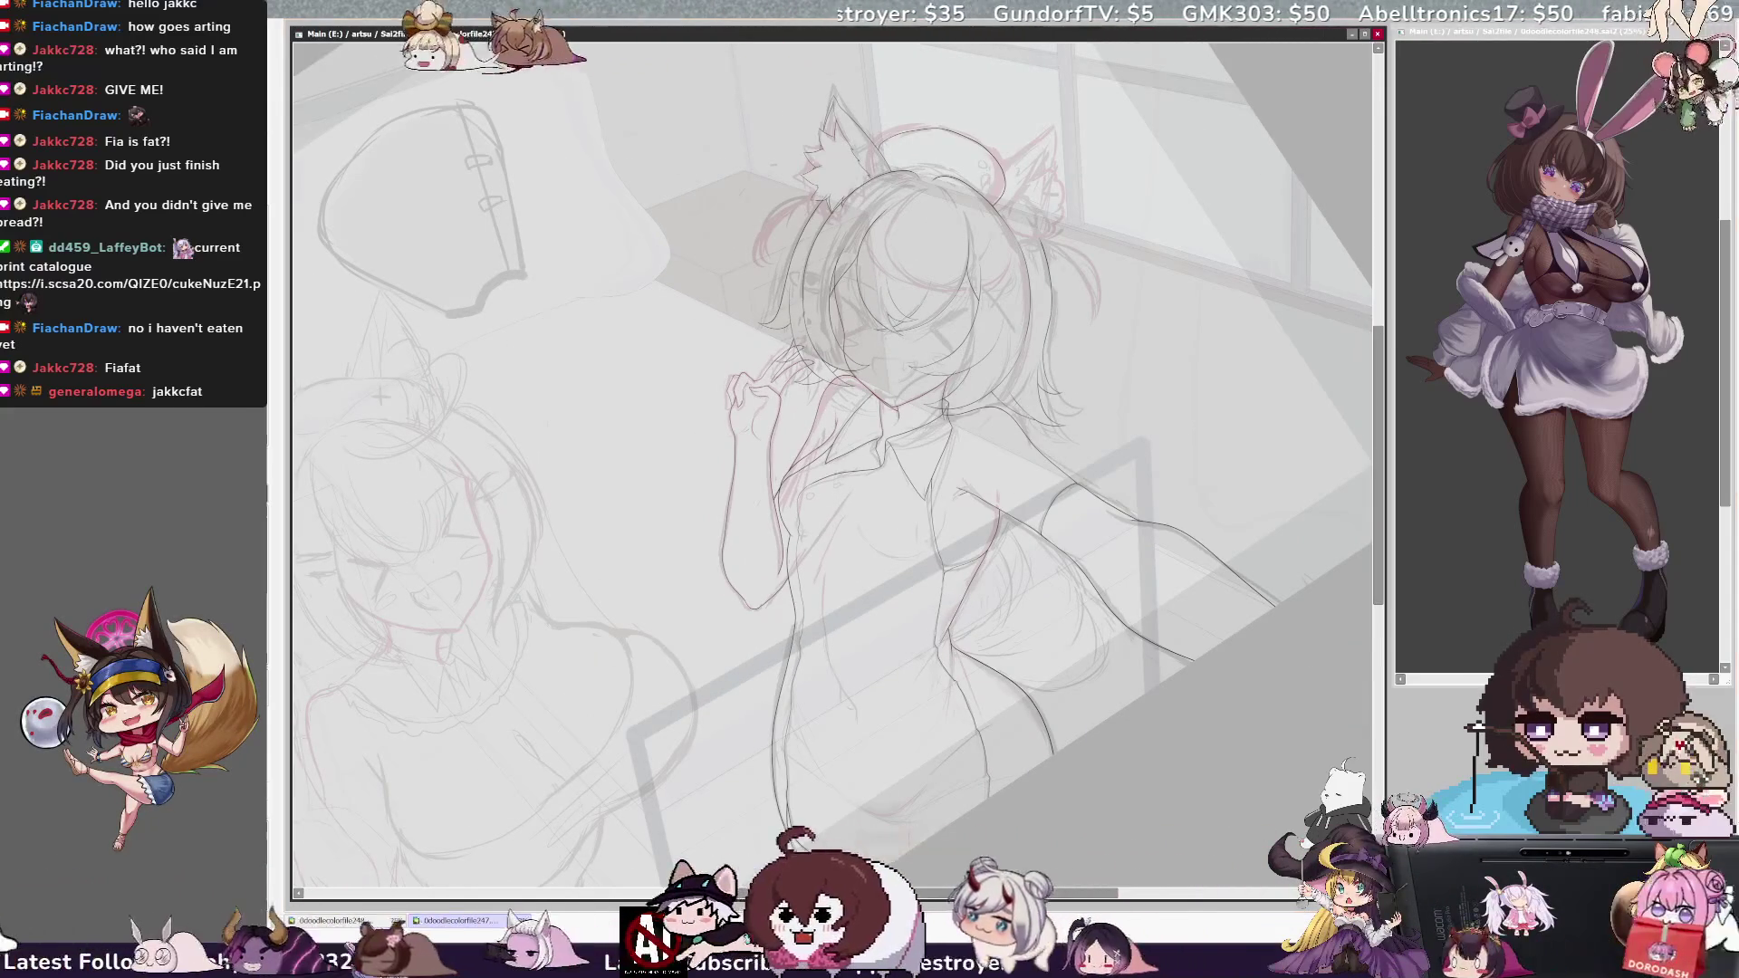
key(End)
key(End)
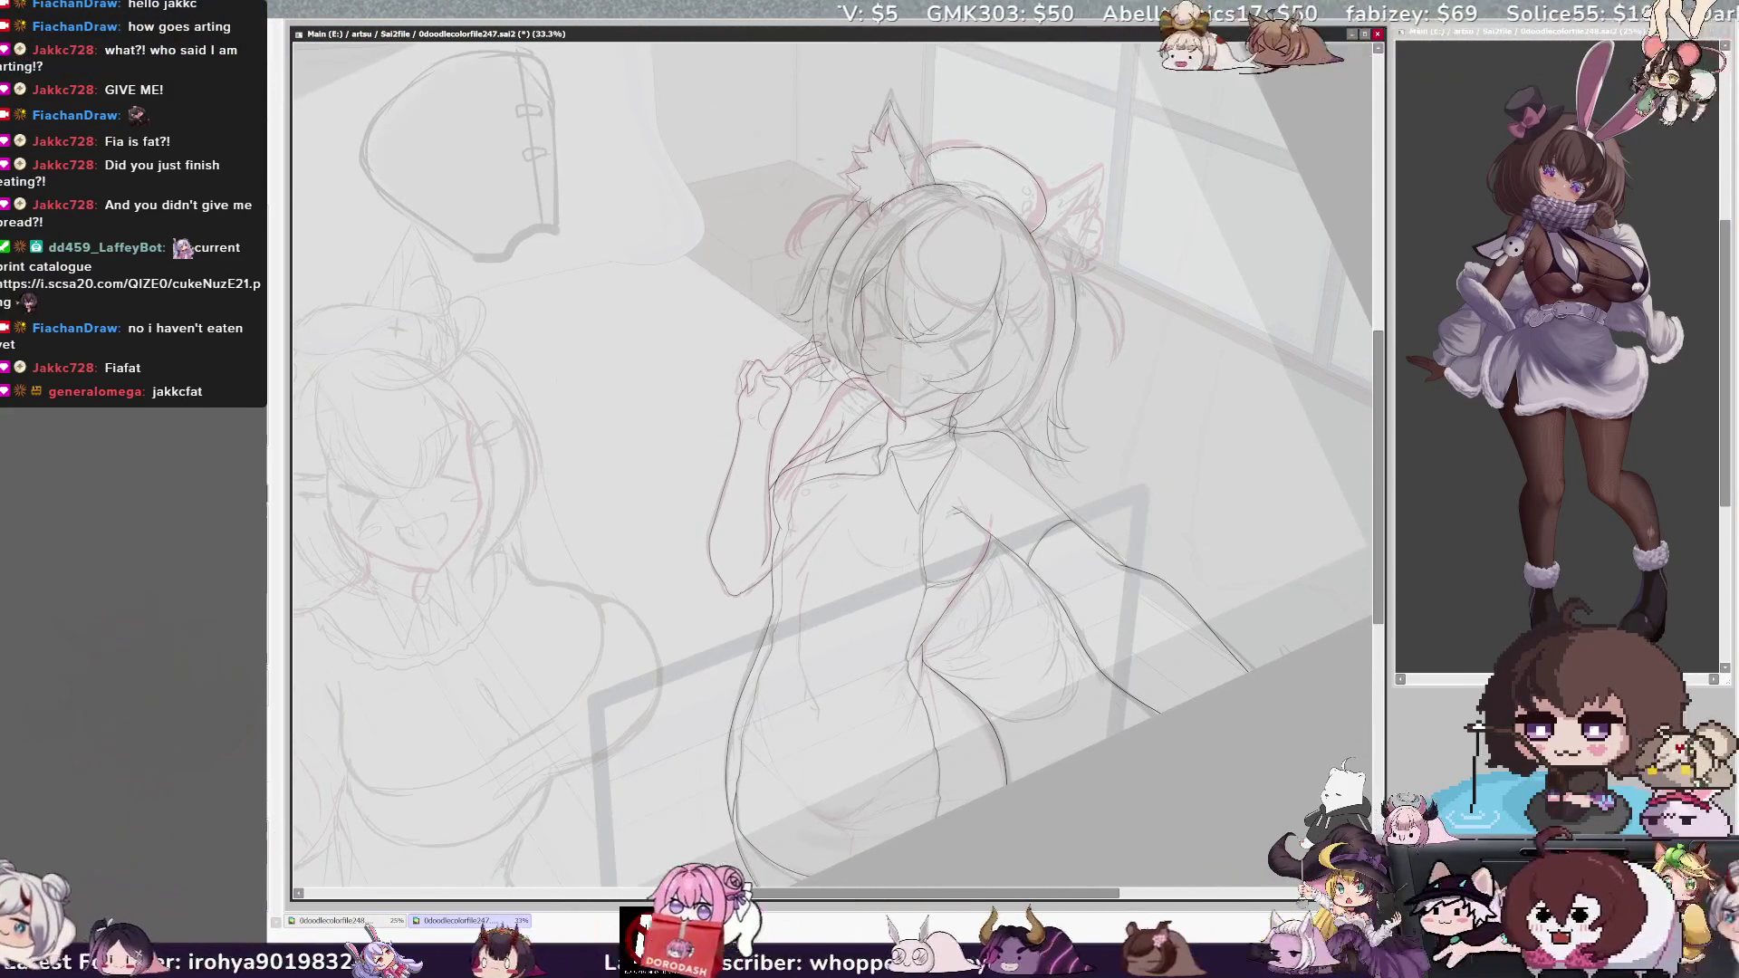
key(Delete)
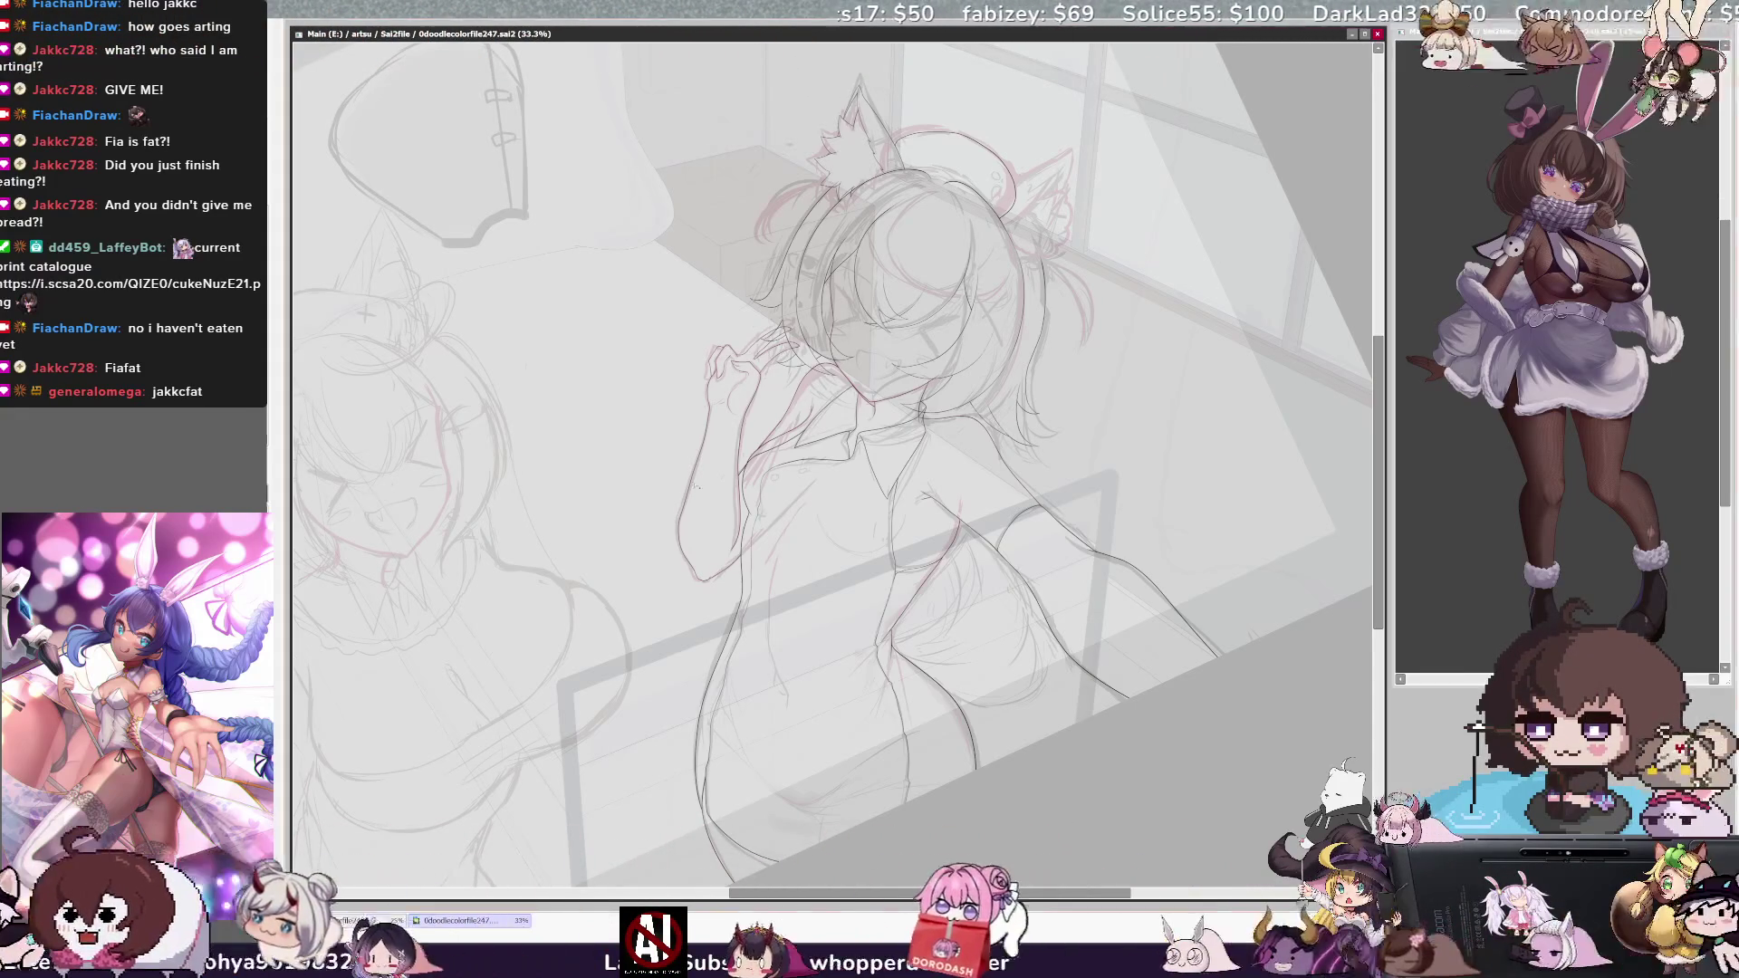
Paint a Selection Pen mask over the bodysuit and collar, convert it to a selection, and switch windows to view the reference.
click(871, 712)
click(842, 439)
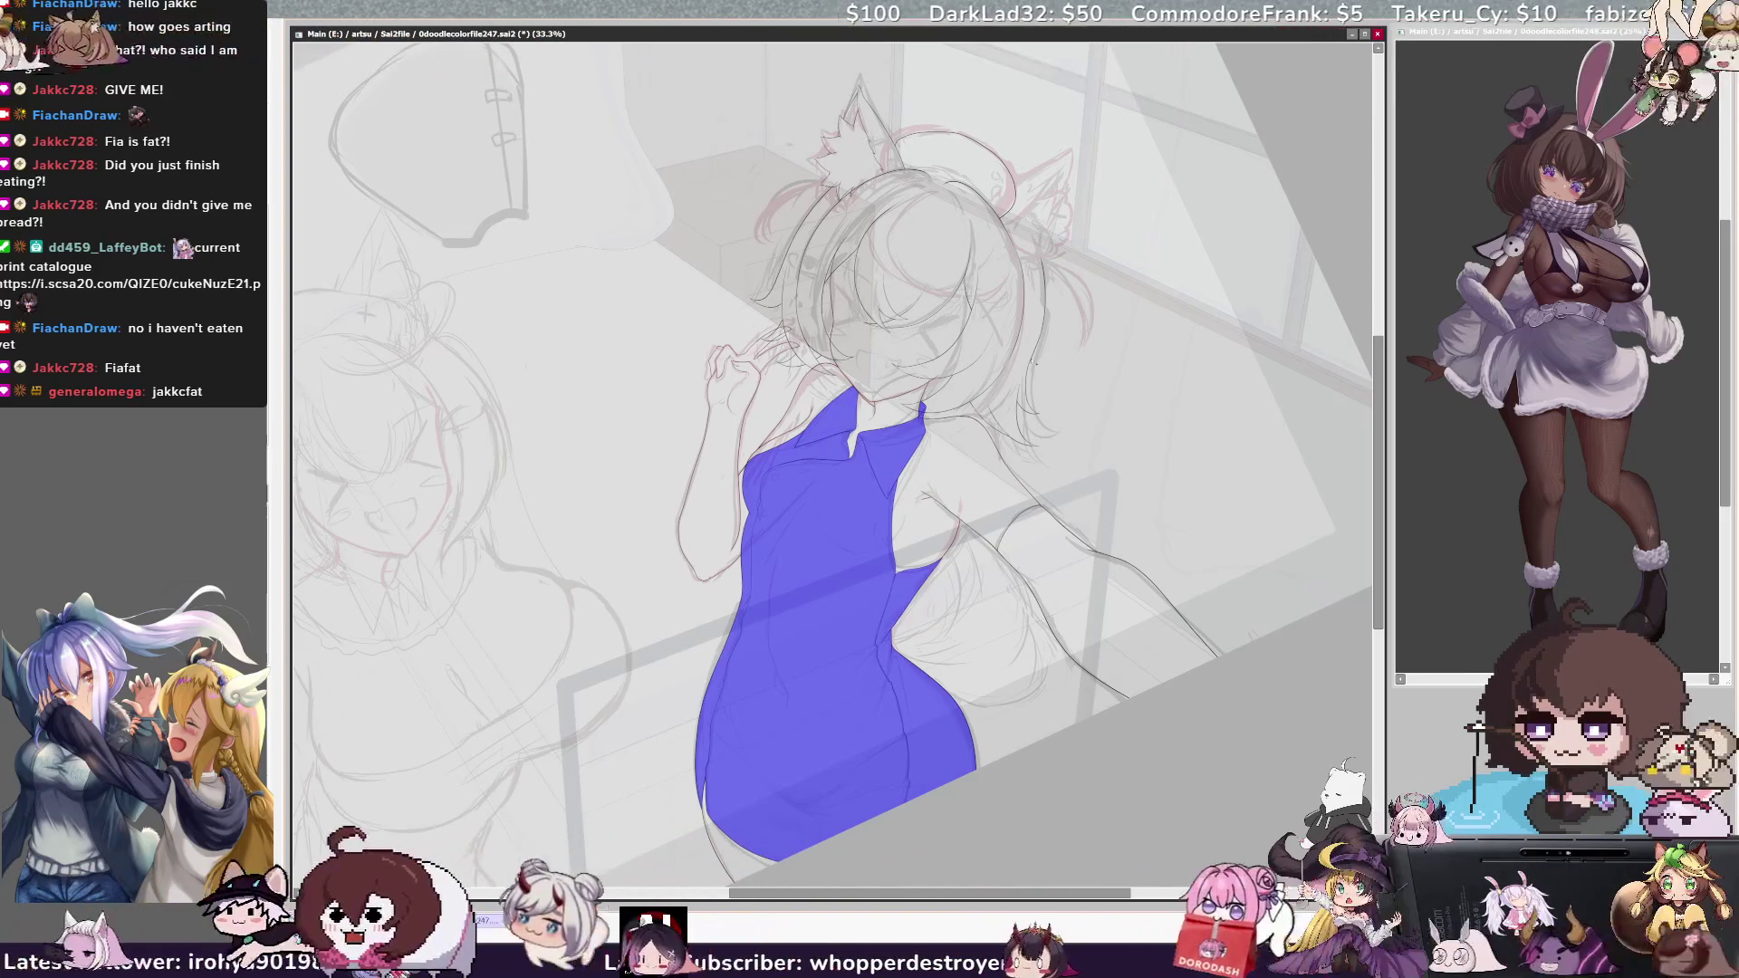
key(n)
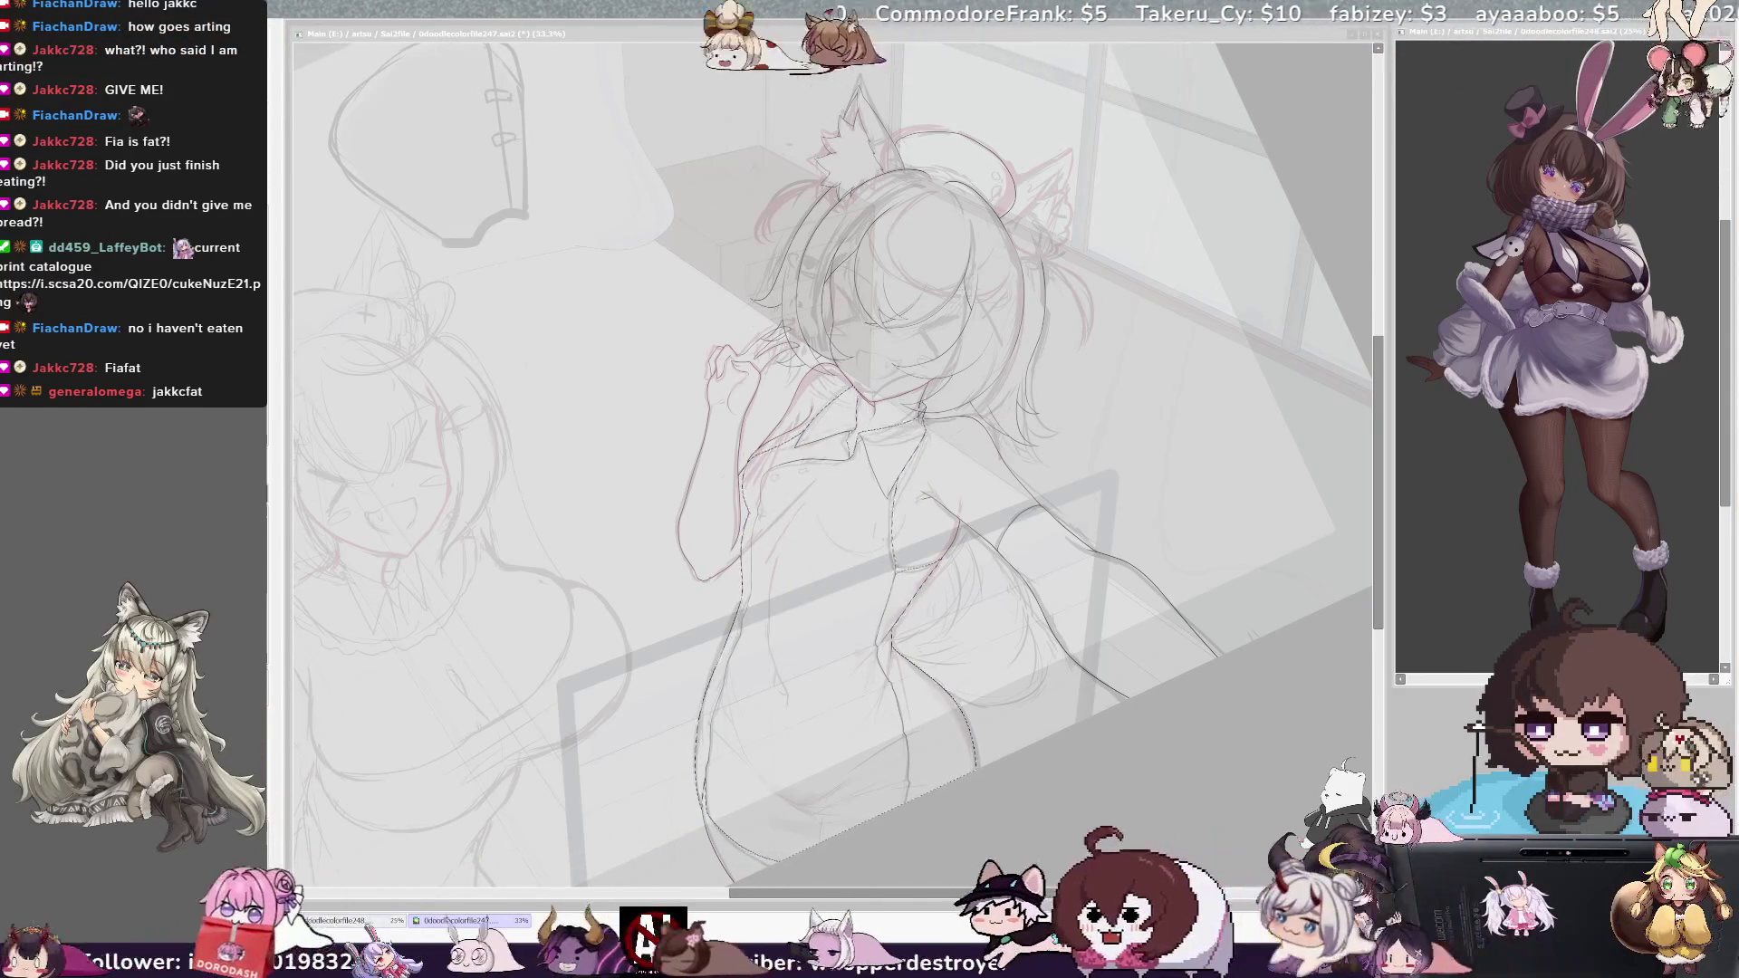
key(alt+Tab)
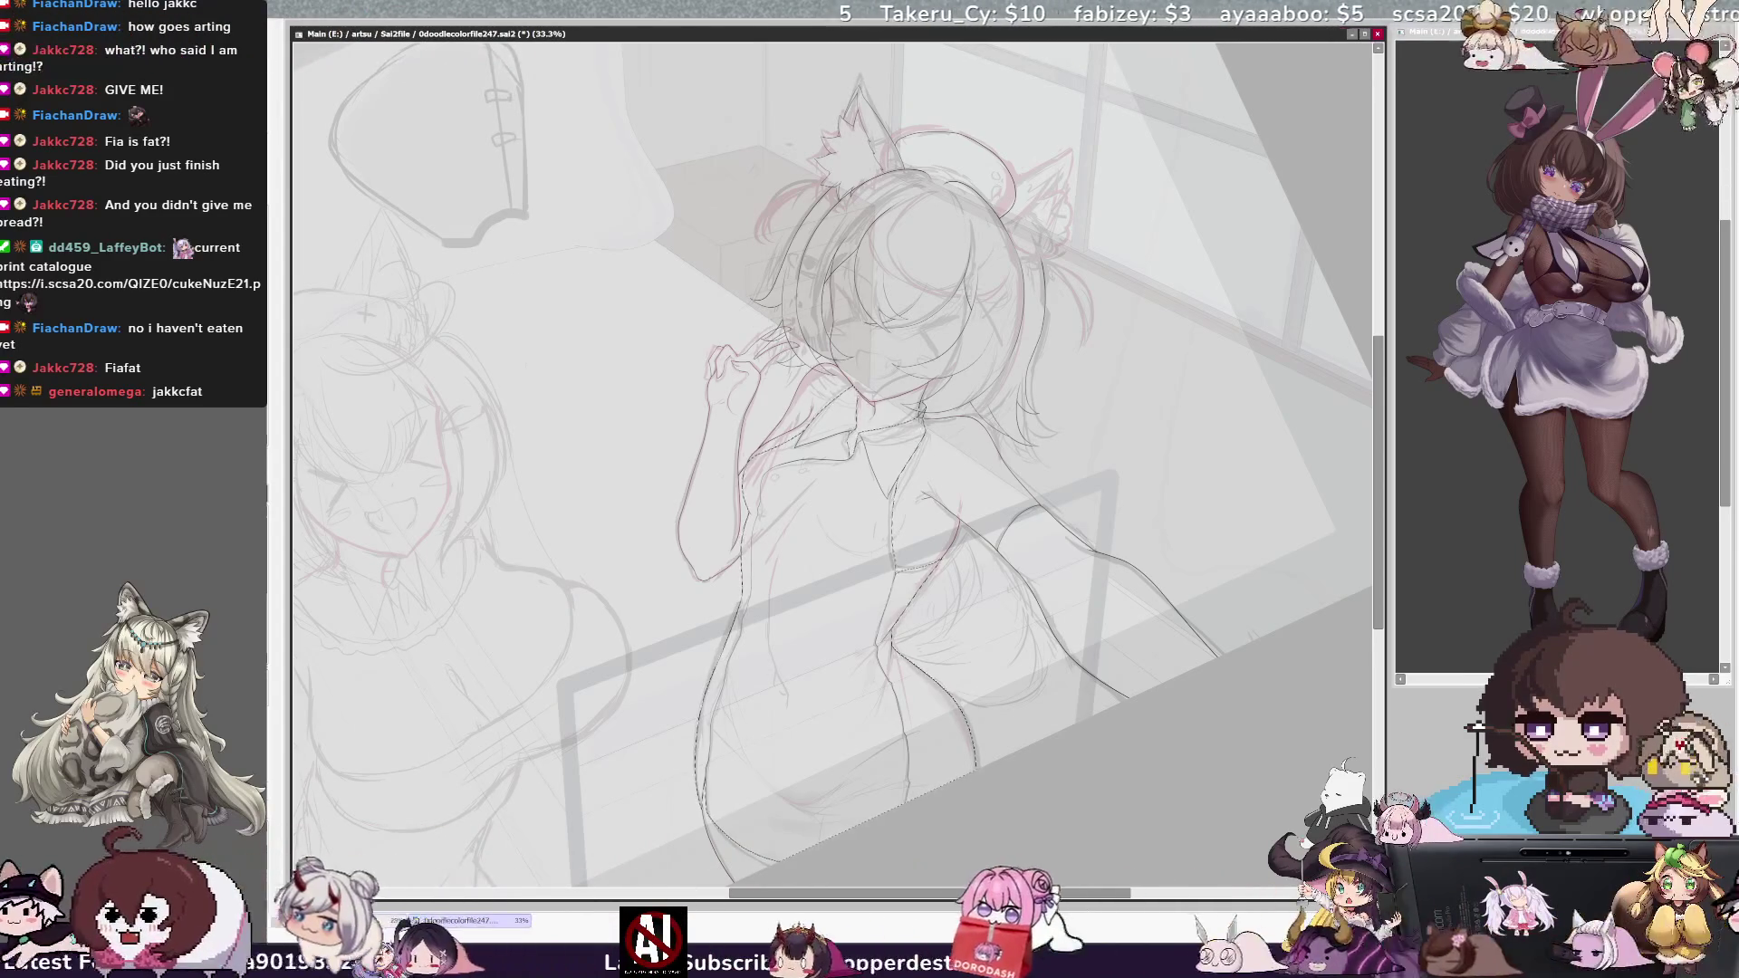
key(alt+Tab)
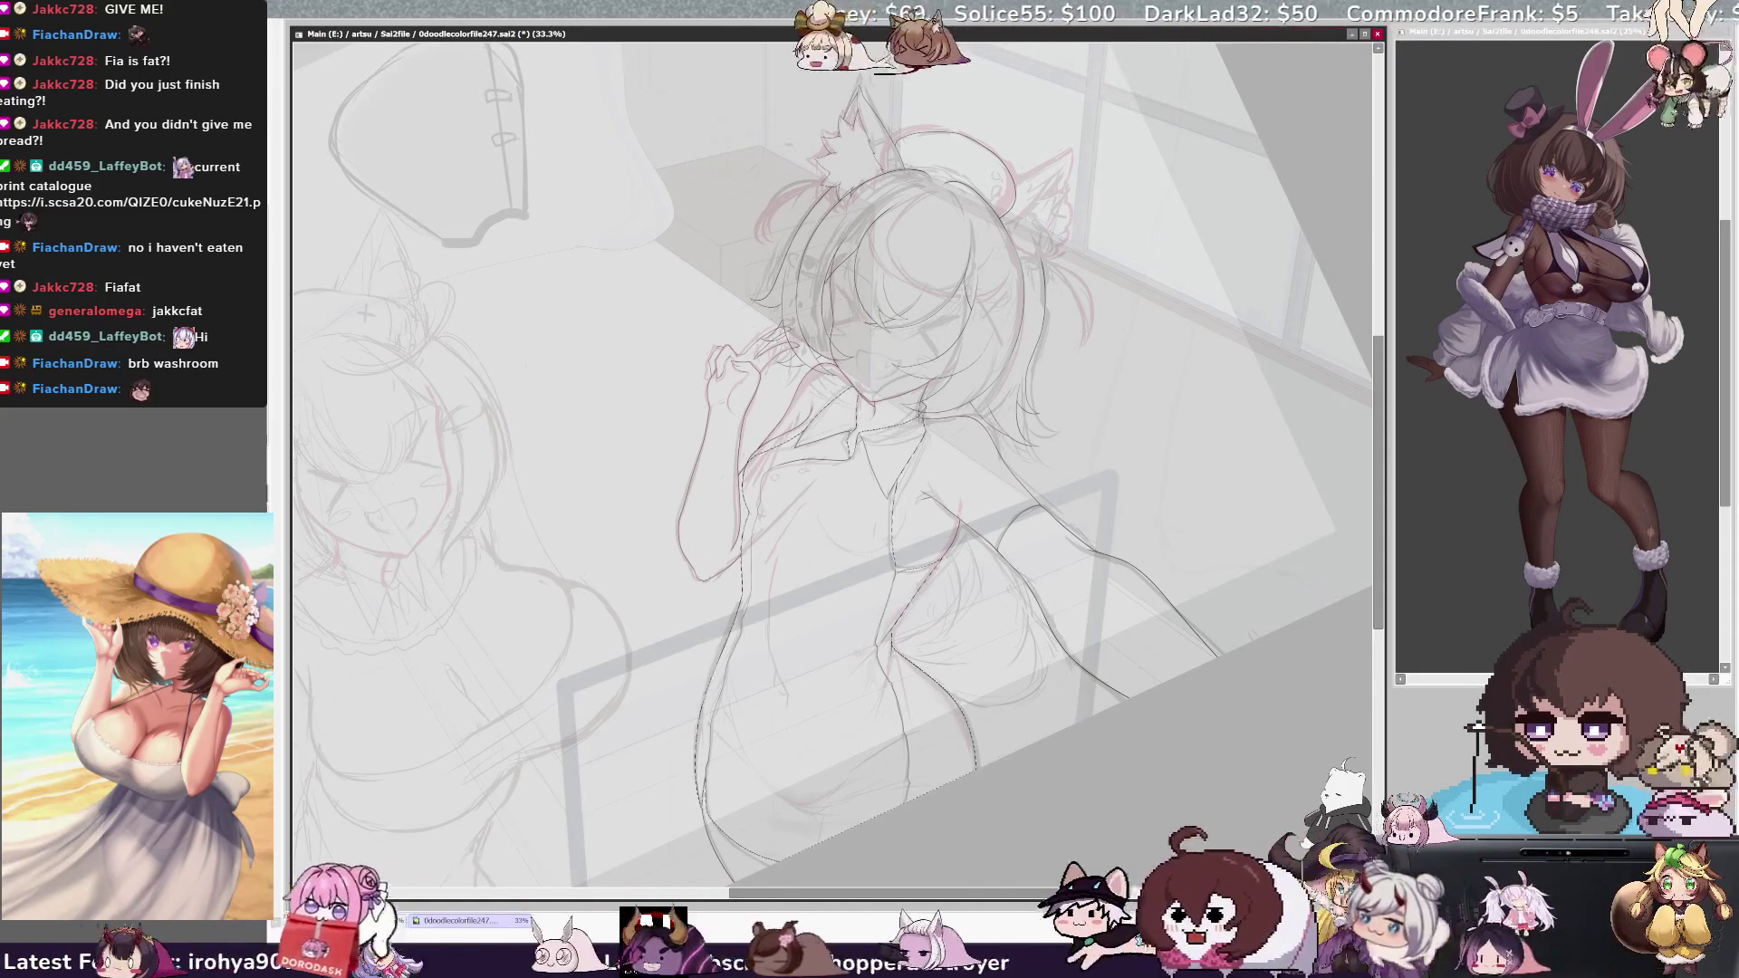
Brush dark grey over the bodysuit's lower body inside the selection.
mouse_move(870, 557)
mouse_down()
mouse_move(815, 770)
mouse_move(910, 784)
mouse_move(887, 722)
mouse_up()
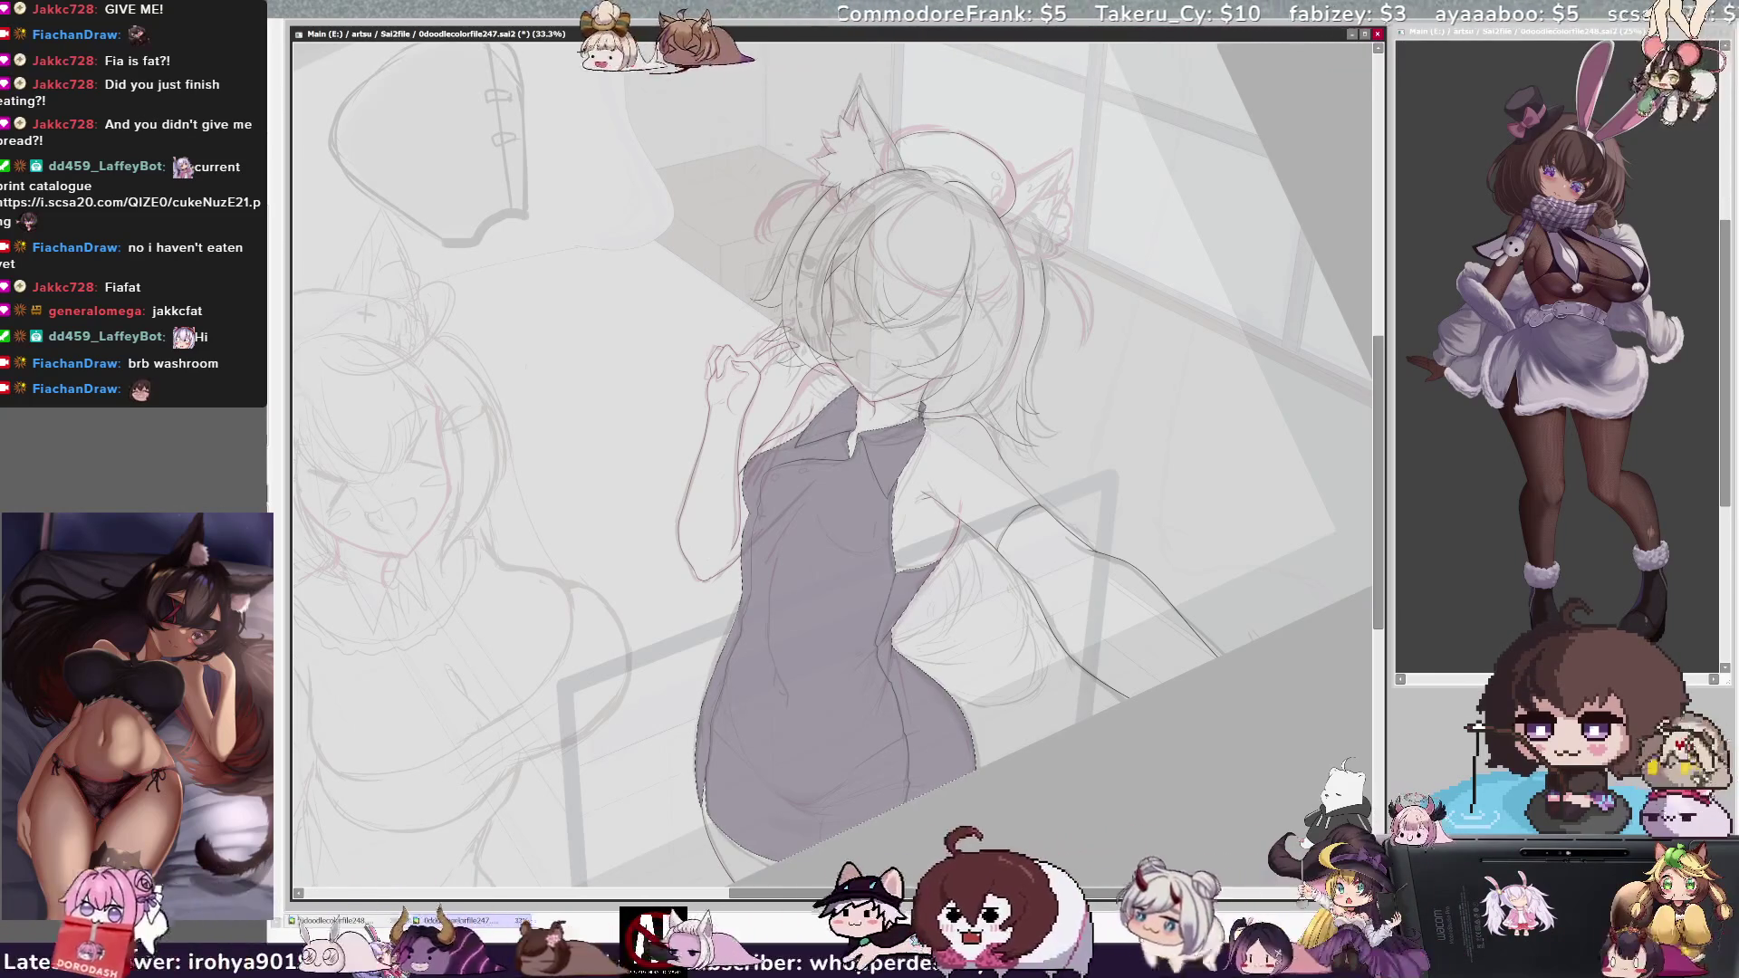
Enlarge the brush and paint a lighter tone over the bodysuit and hips, redoing one stroke.
scroll(833, 453, down, 2)
key(bracketright)
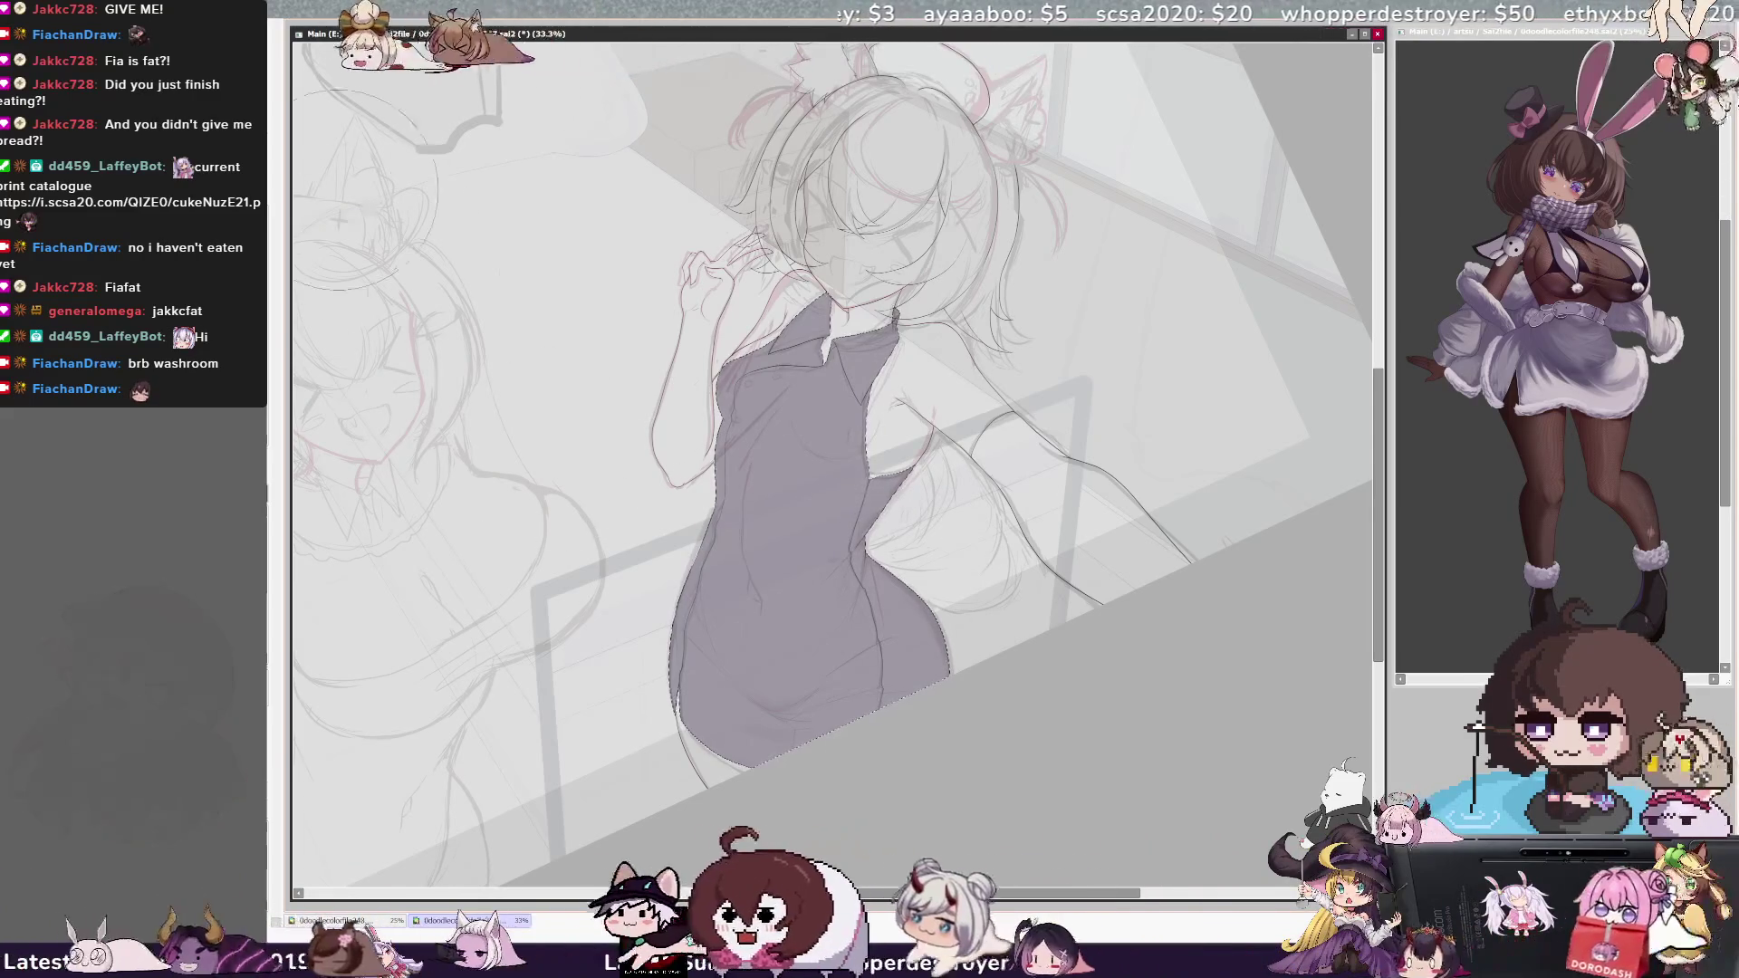
mouse_move(788, 408)
mouse_down()
mouse_move(784, 688)
mouse_move(864, 492)
mouse_up()
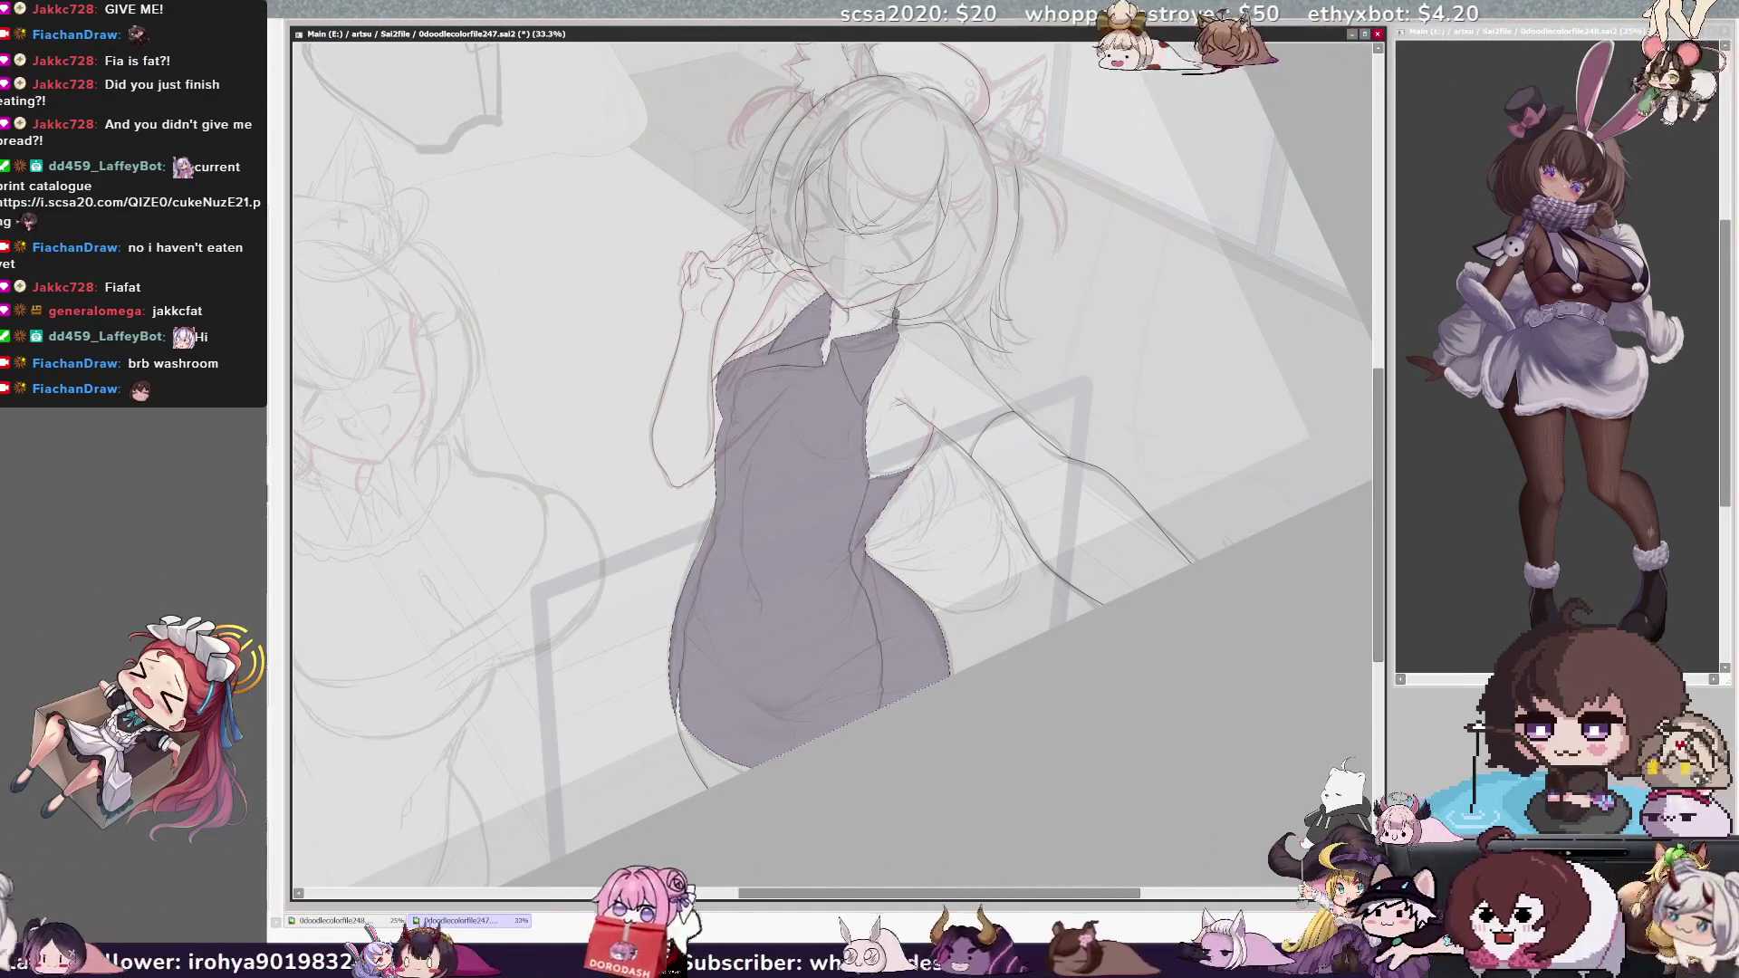
drag(815, 633, 774, 566)
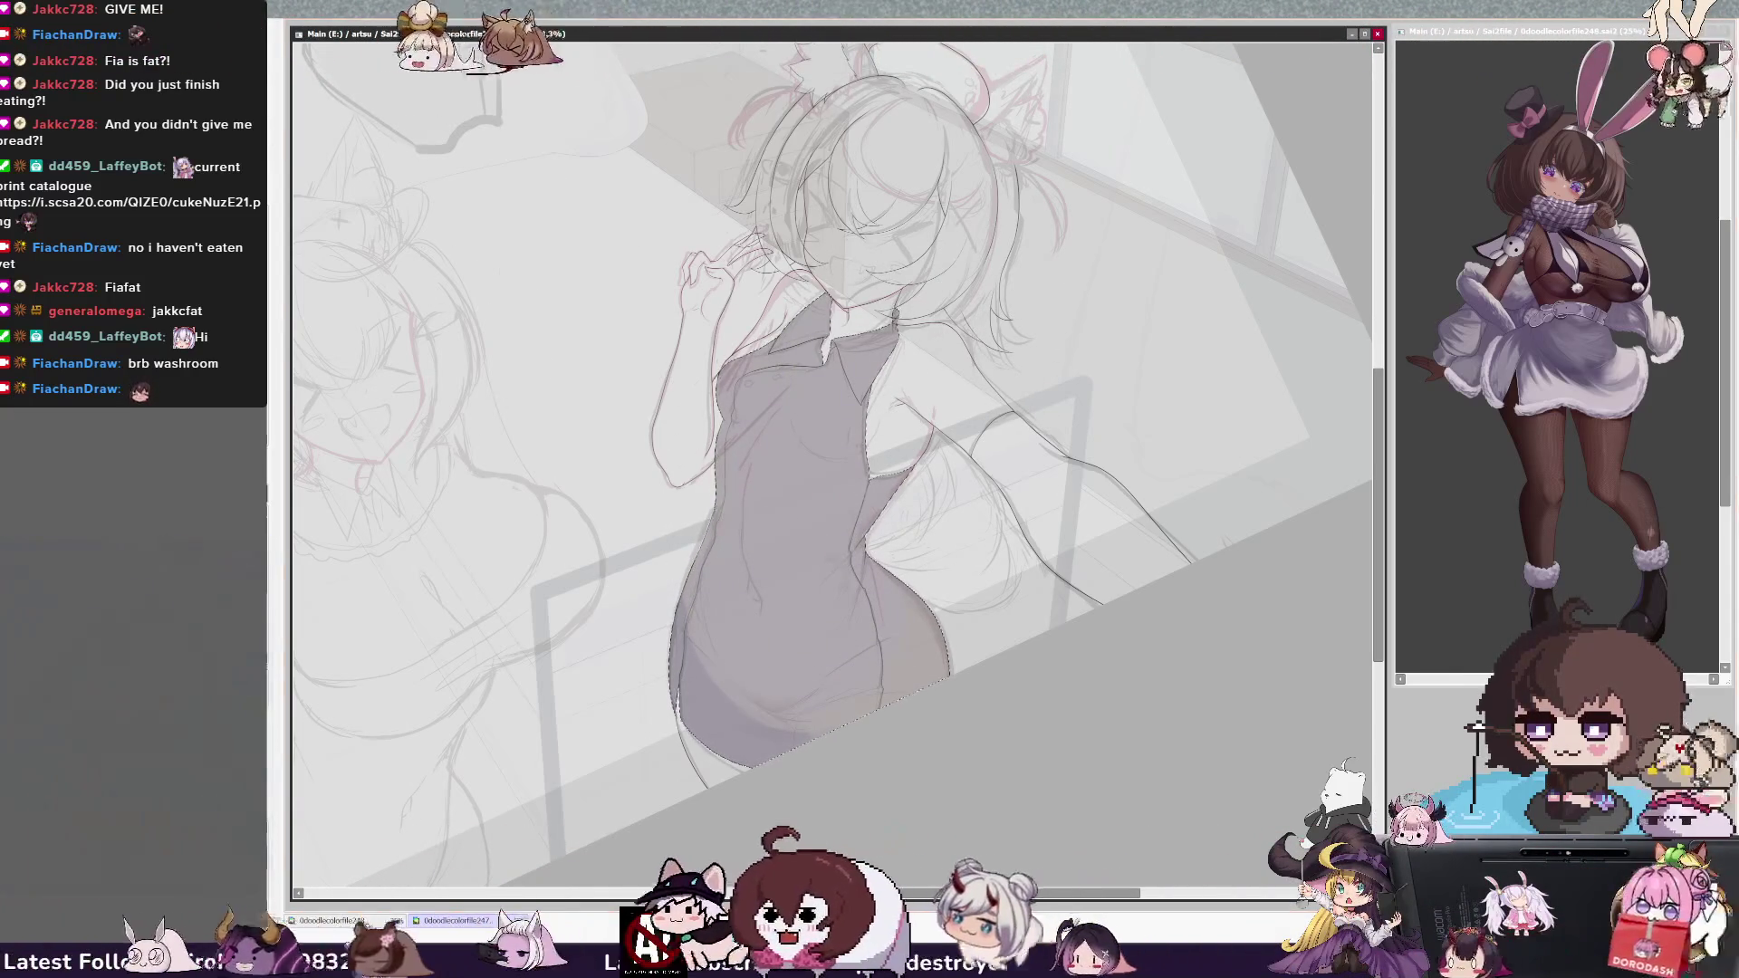
drag(797, 426, 838, 542)
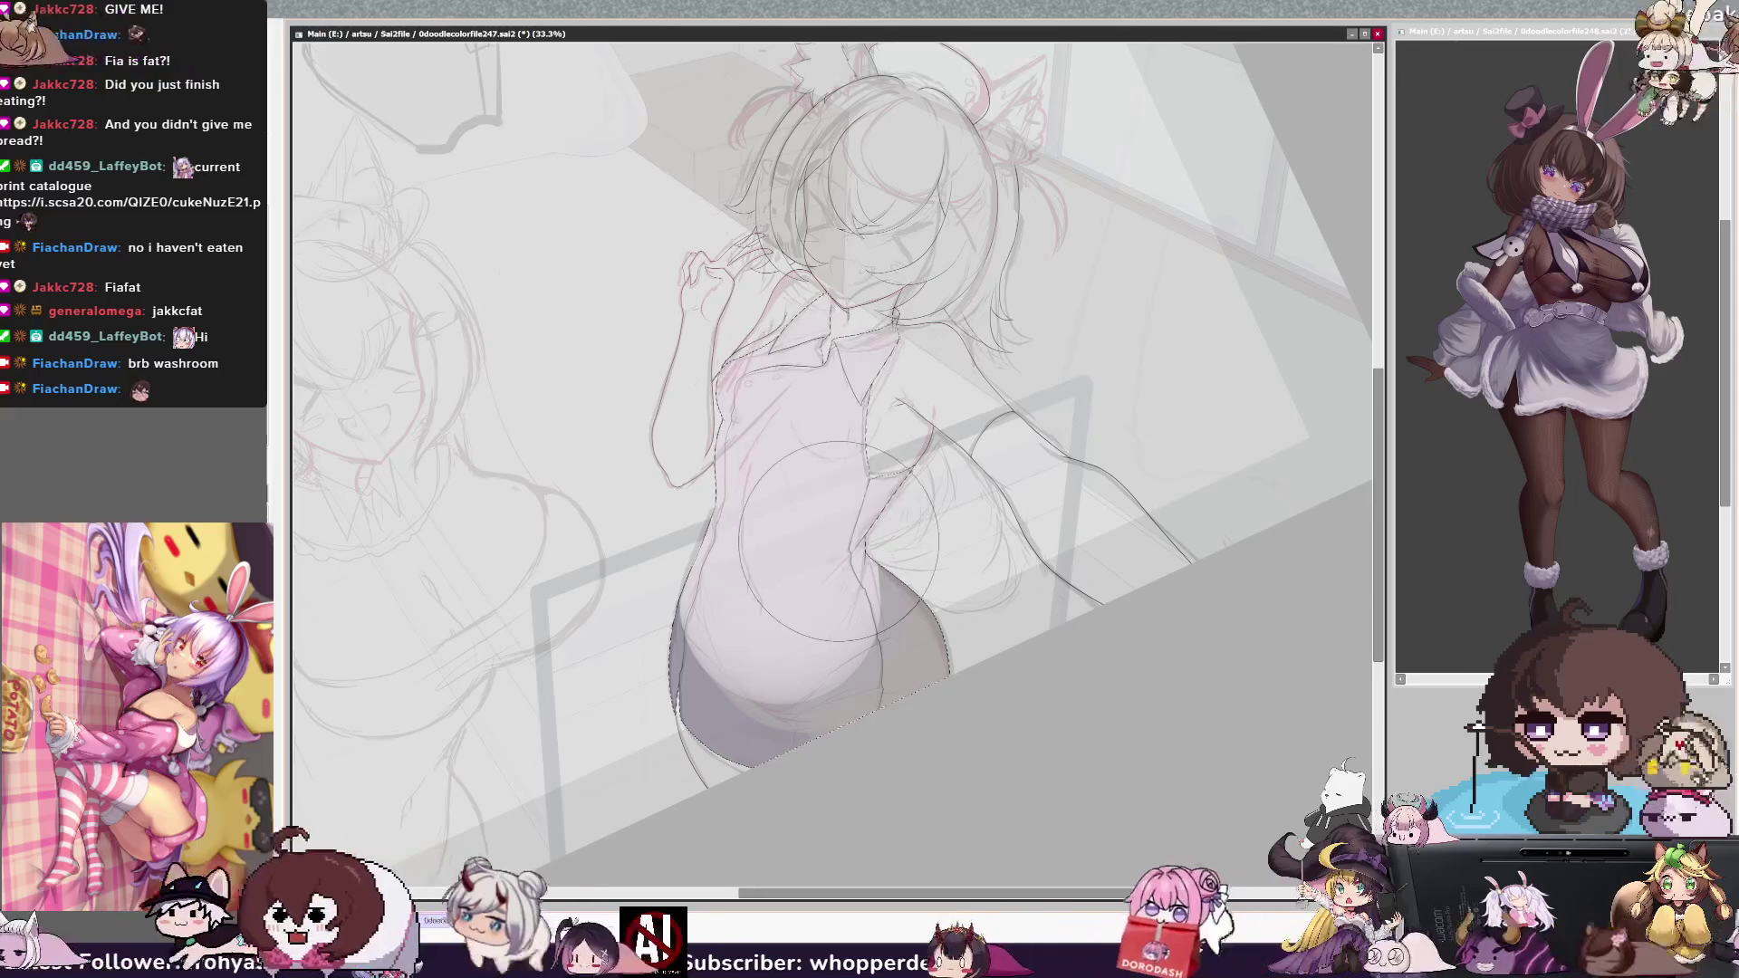
key(ctrl+z)
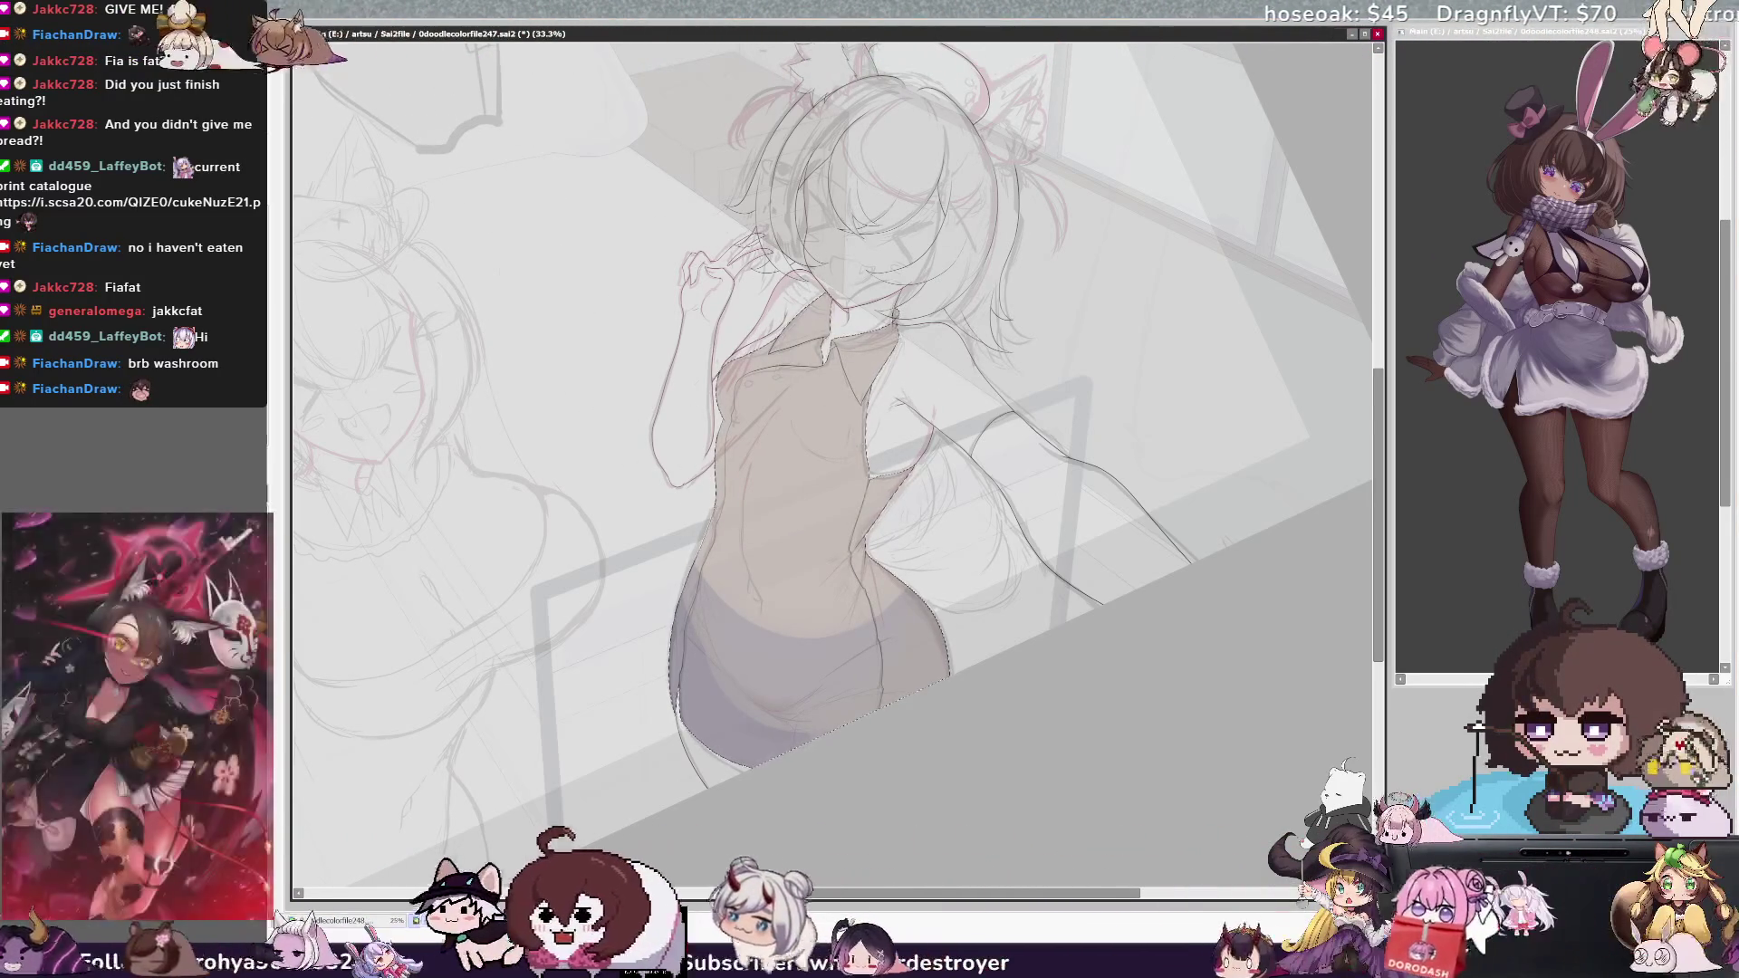
mouse_move(797, 435)
mouse_down()
mouse_move(850, 609)
mouse_move(806, 571)
mouse_up()
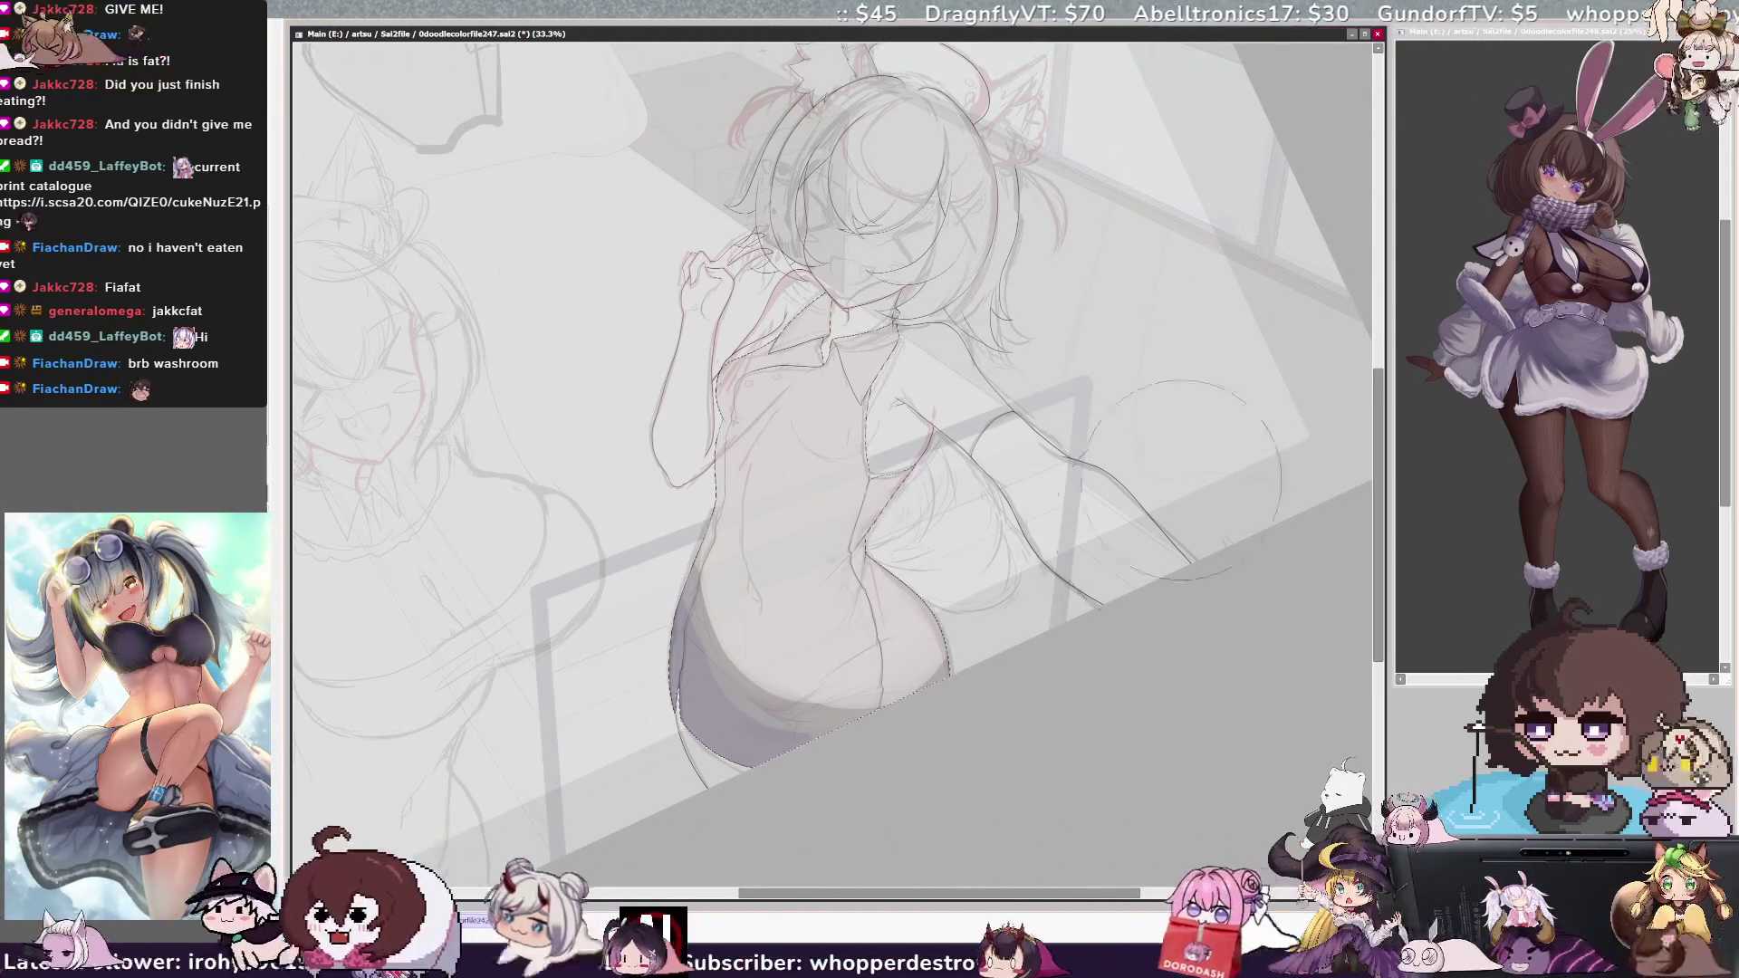
Tilt the view to check, then soften the purple shading at the bottom of the hips.
key(End)
key(End)
key(End)
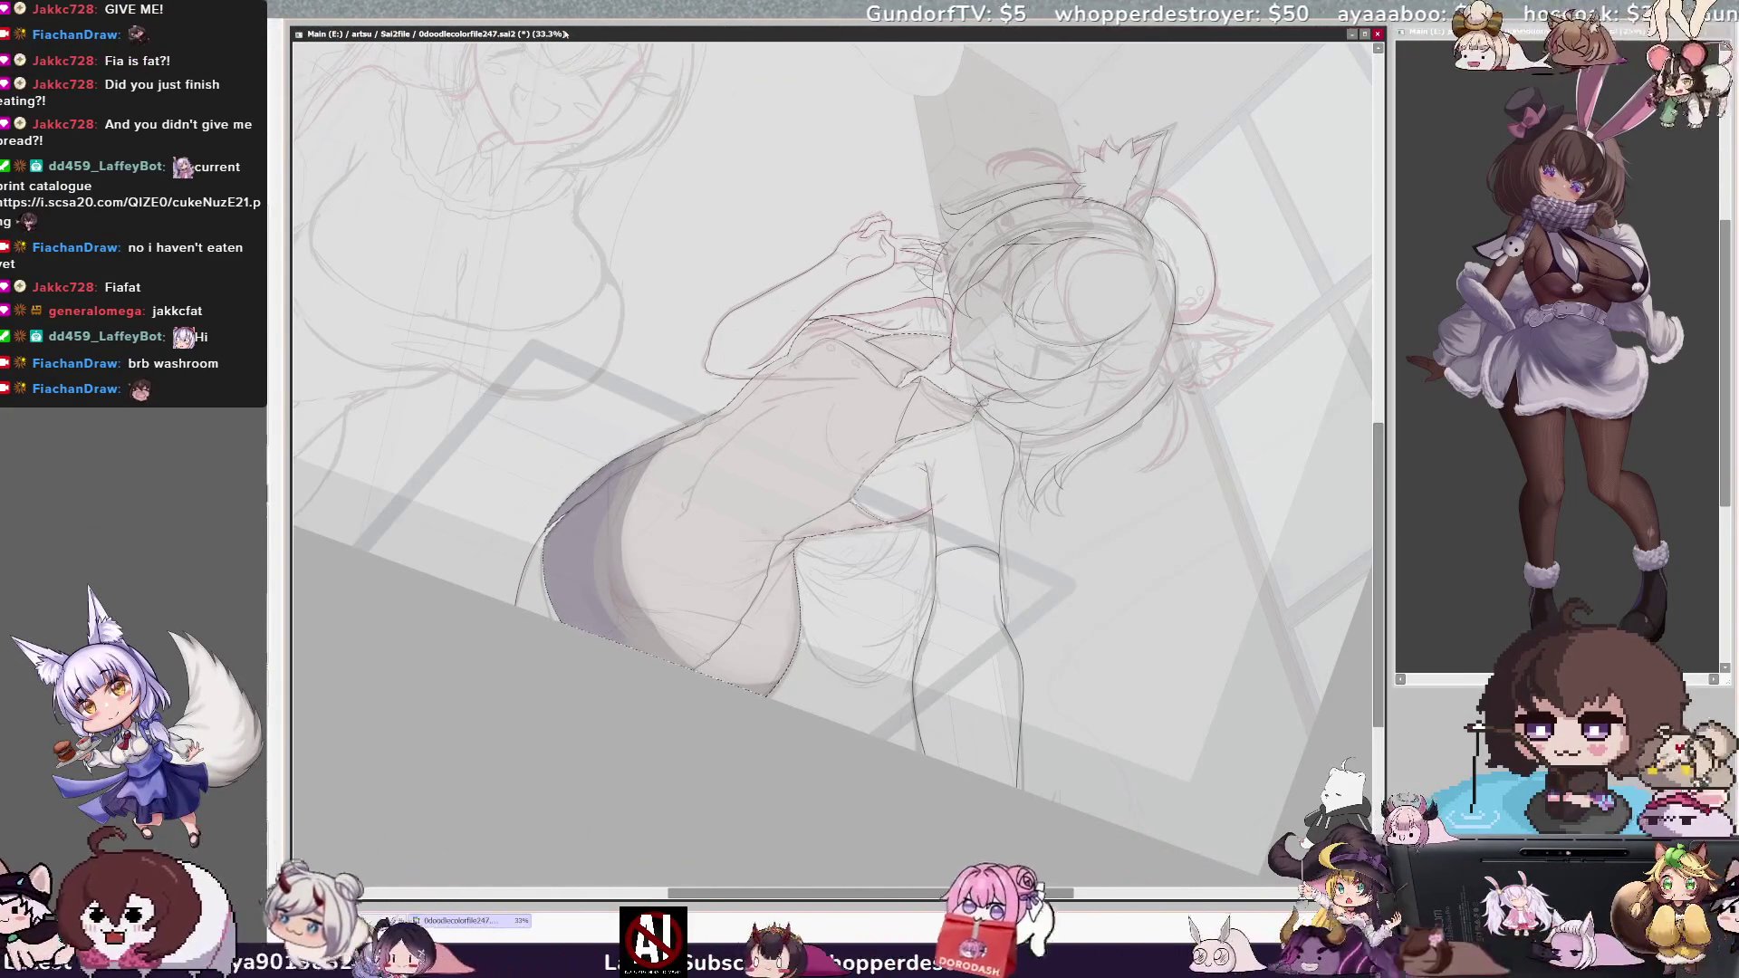
key(Delete)
key(Delete)
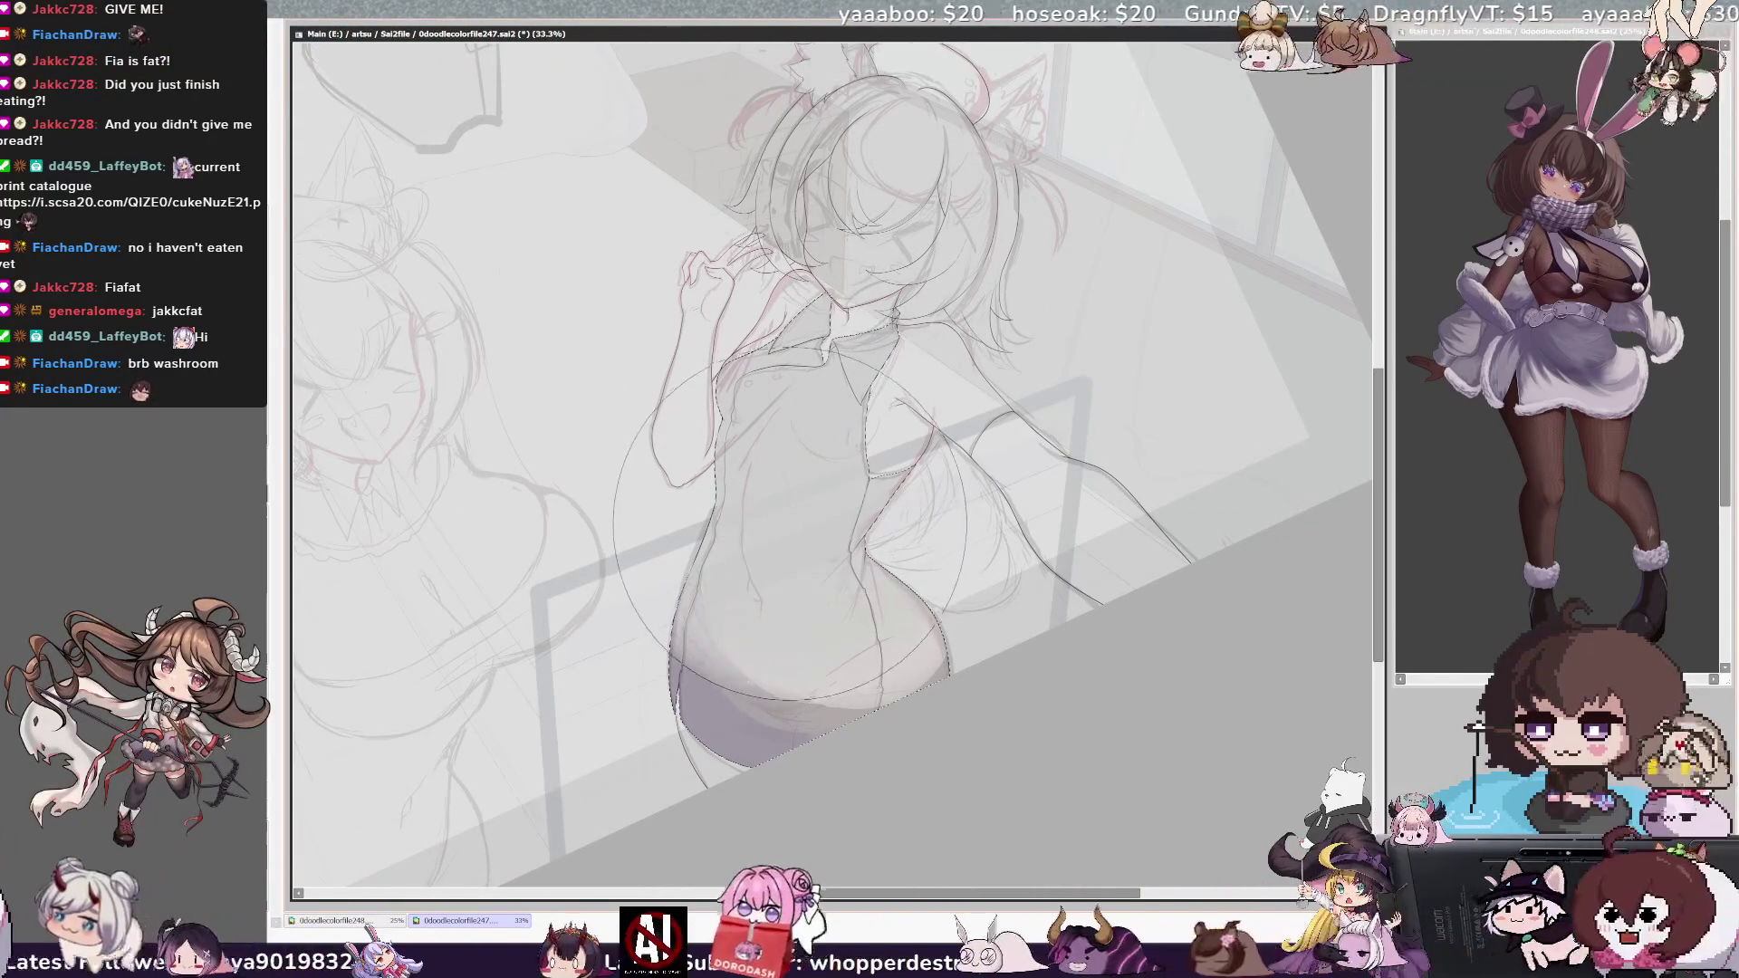
drag(806, 548, 766, 575)
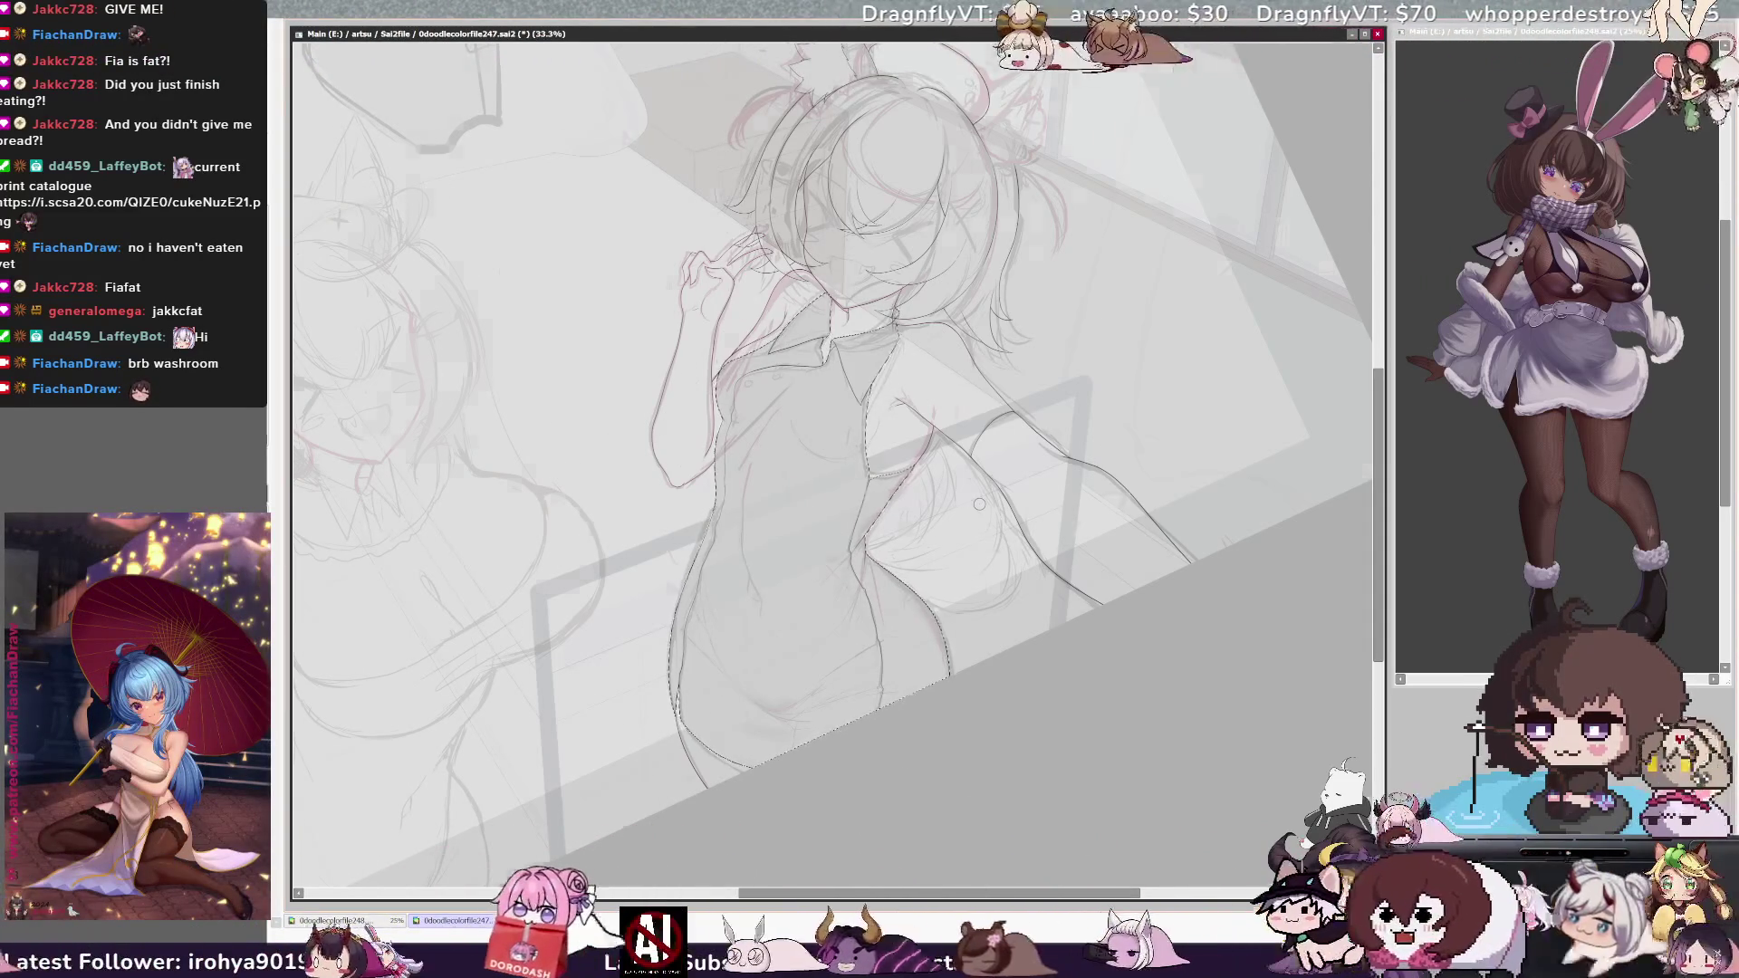
Bring the hip into view, undo the stray smudge, and paint curved dark grey strokes across the hip.
key(h)
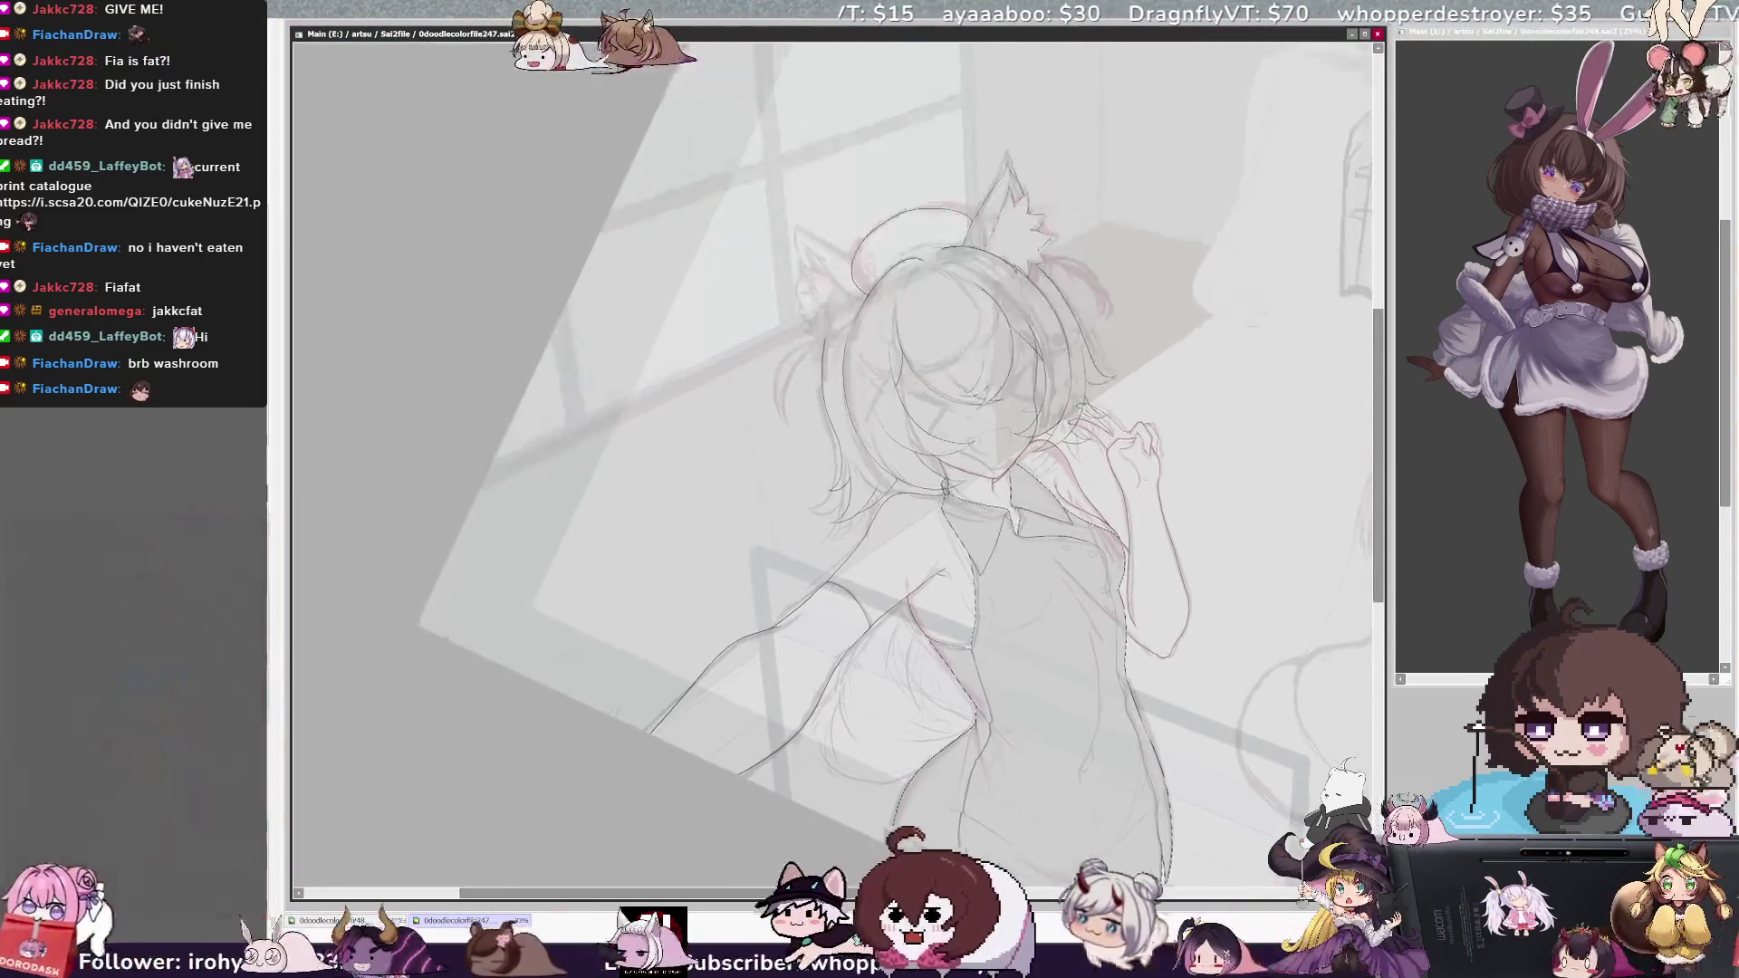
drag(1311, 568, 1162, 677)
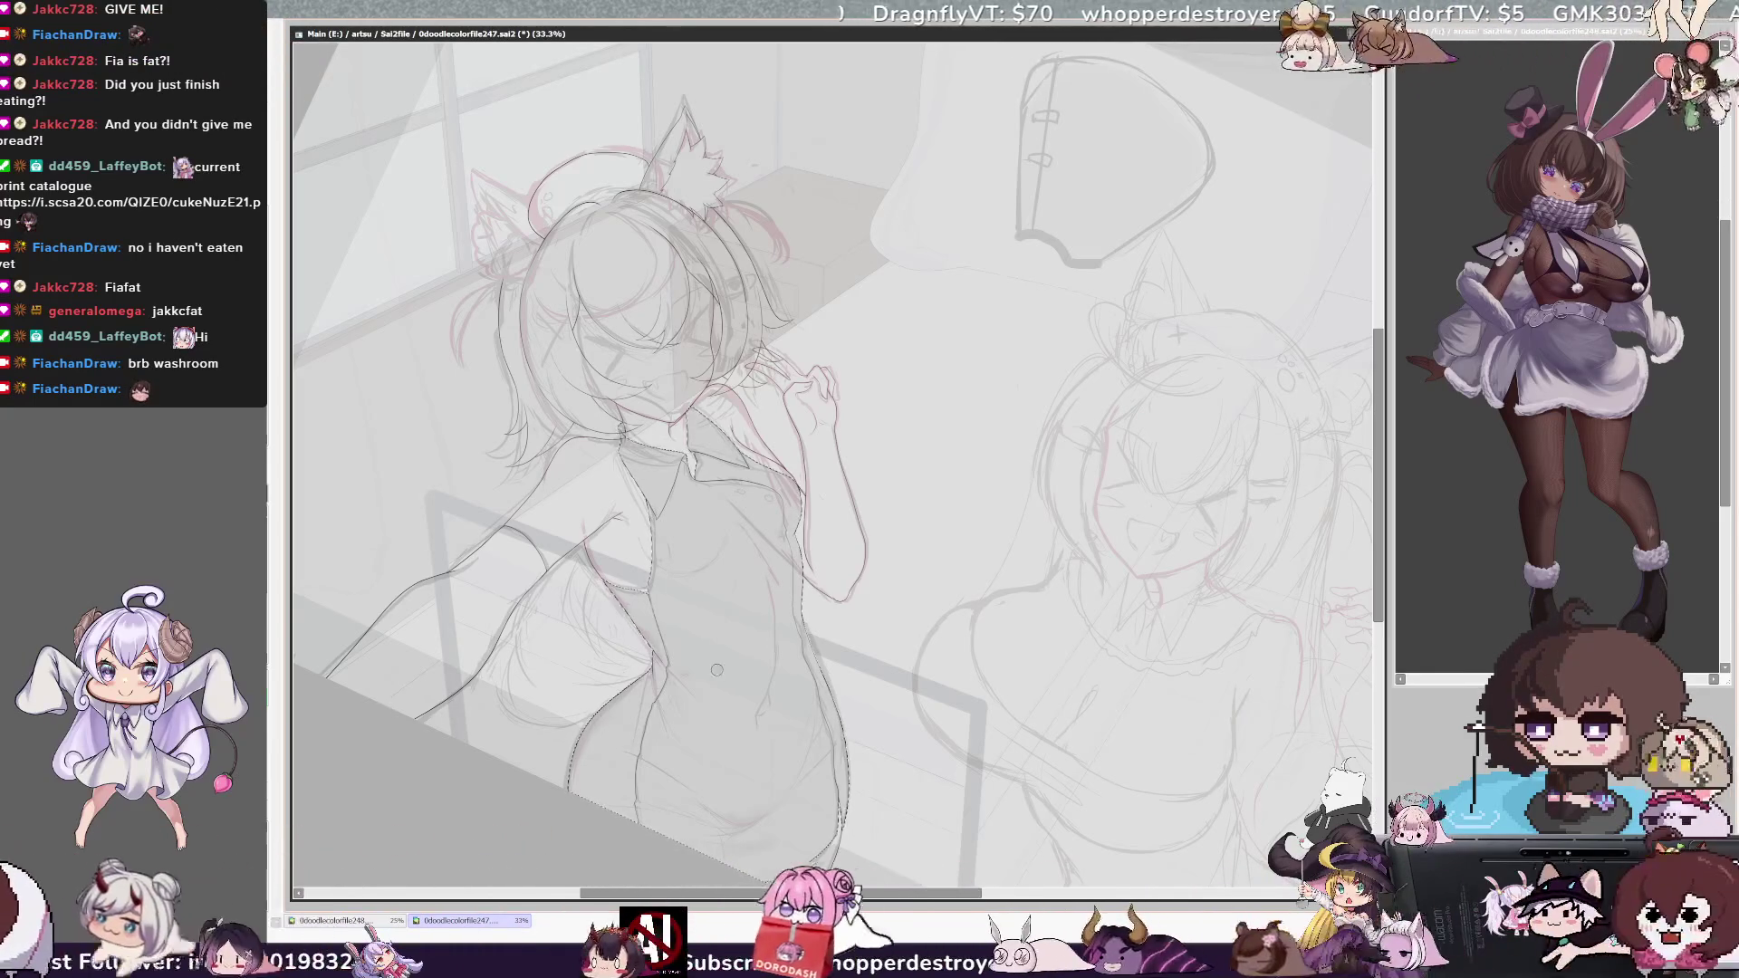
key(ctrl+z)
drag(631, 729, 691, 786)
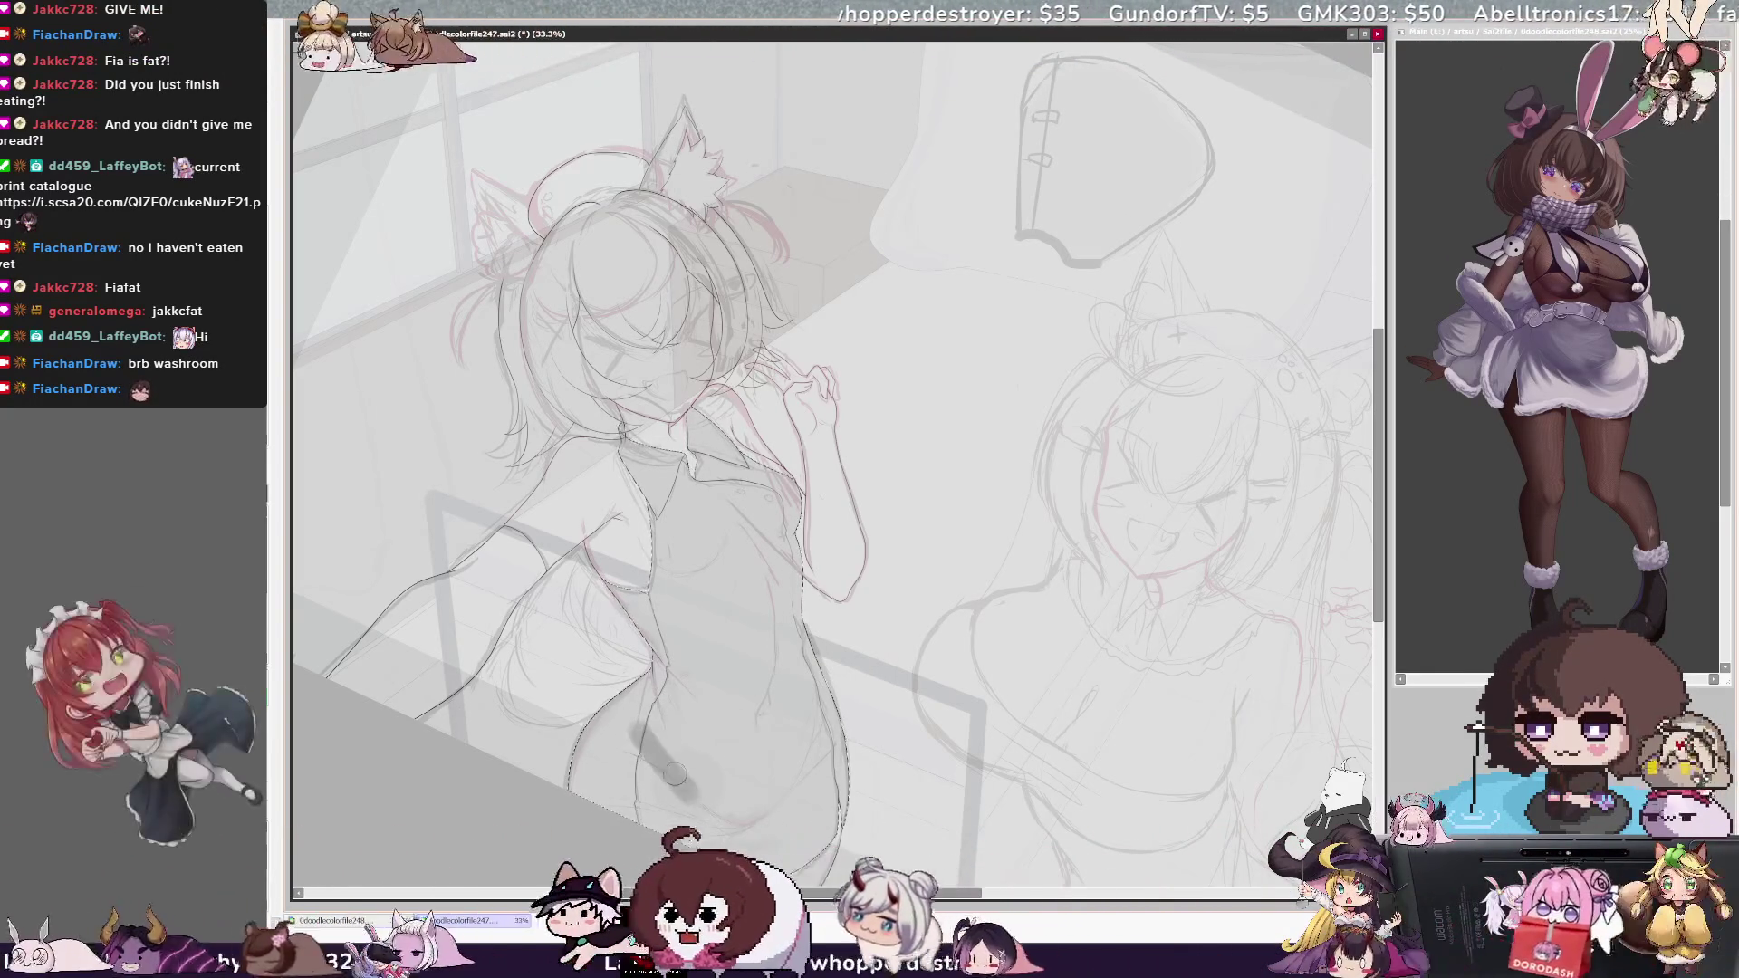
drag(804, 772, 675, 795)
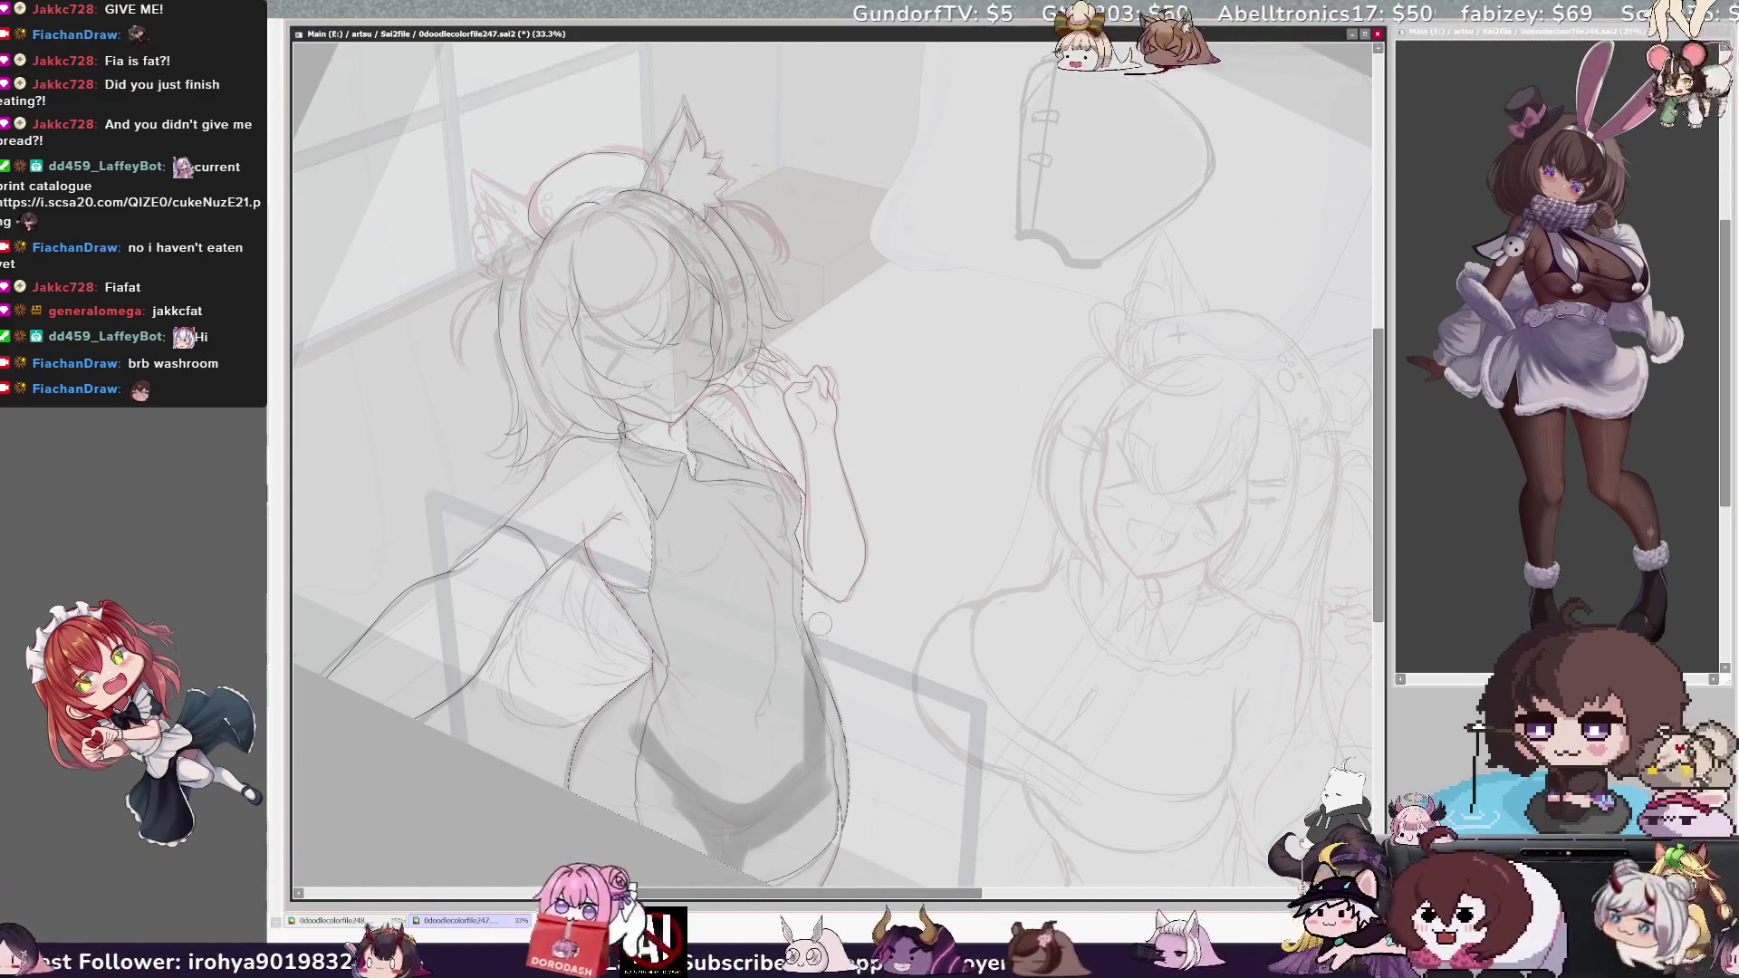
drag(766, 802, 693, 698)
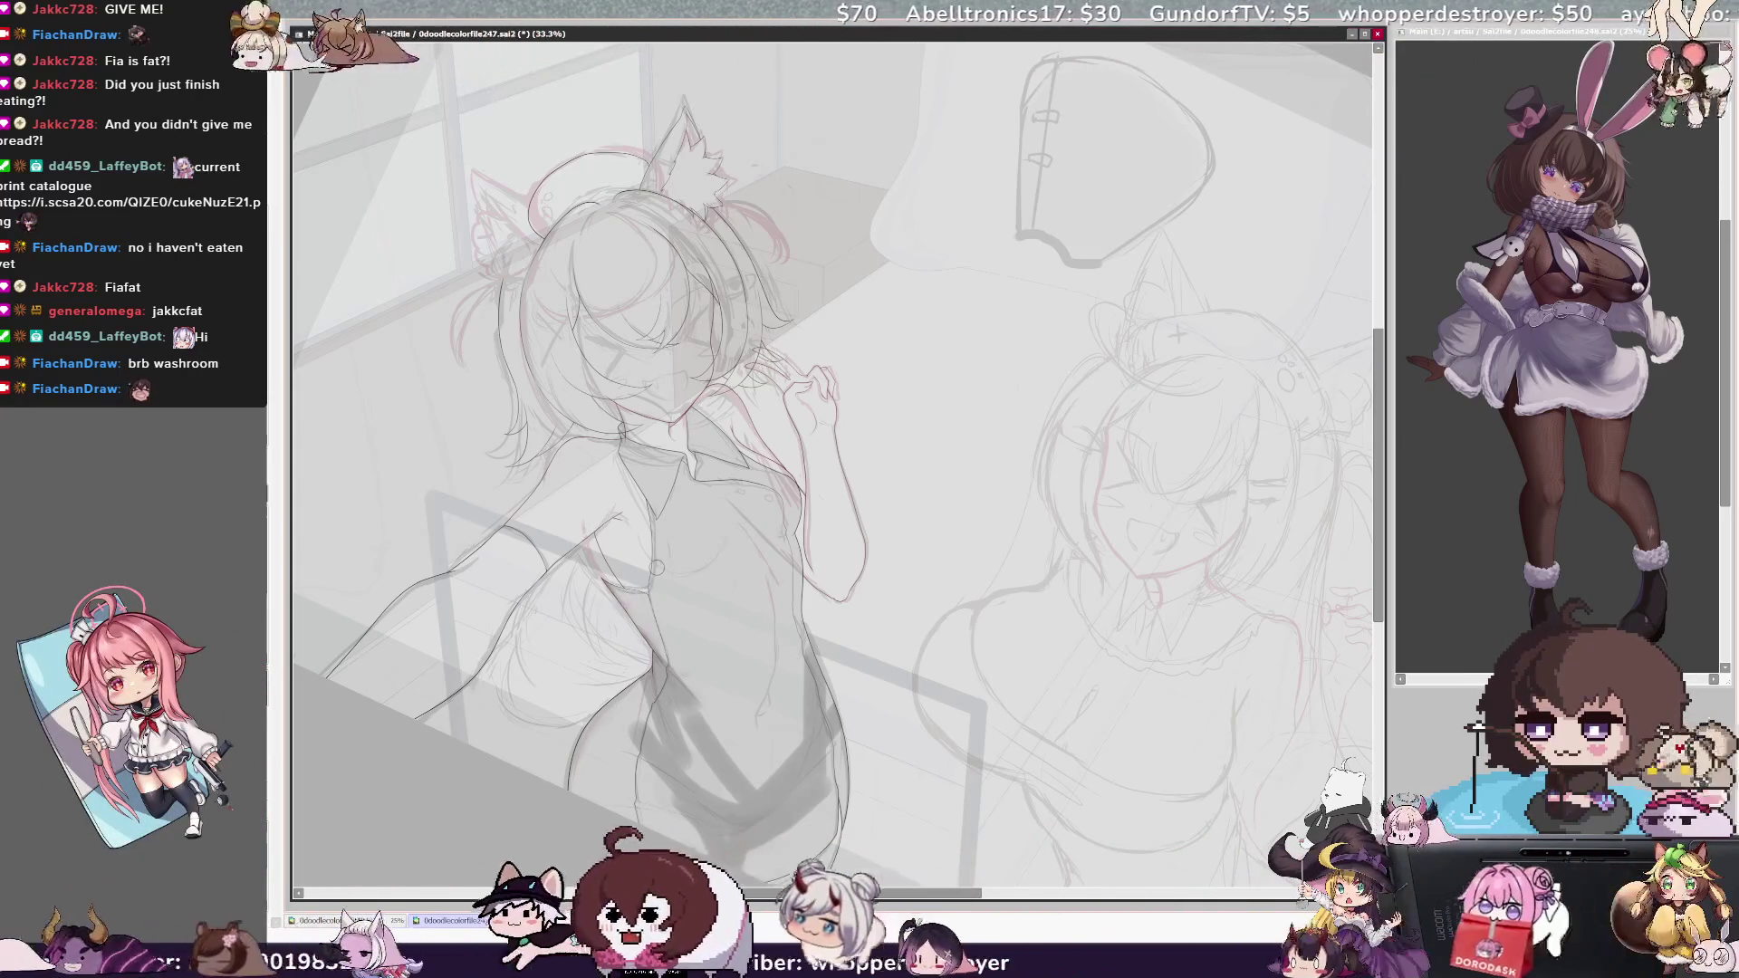
Mirror-check the drawing, pan up-left, flip back, and zoom to 75% on the torso.
key(h)
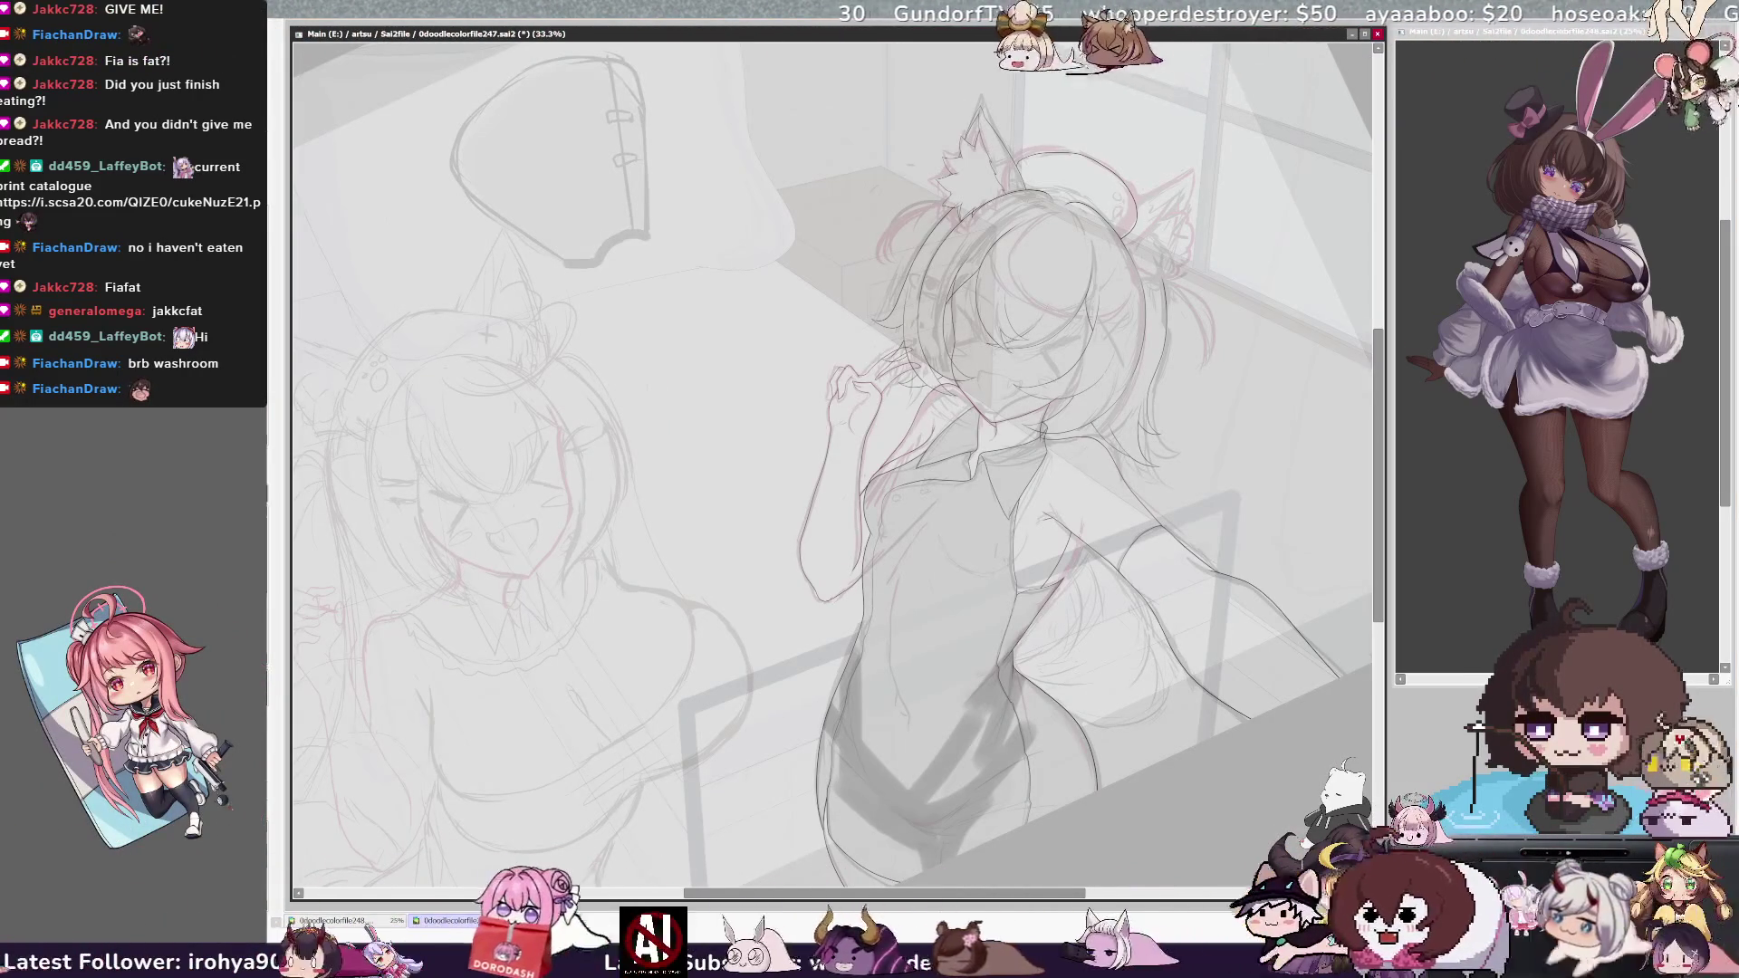
drag(831, 453, 723, 353)
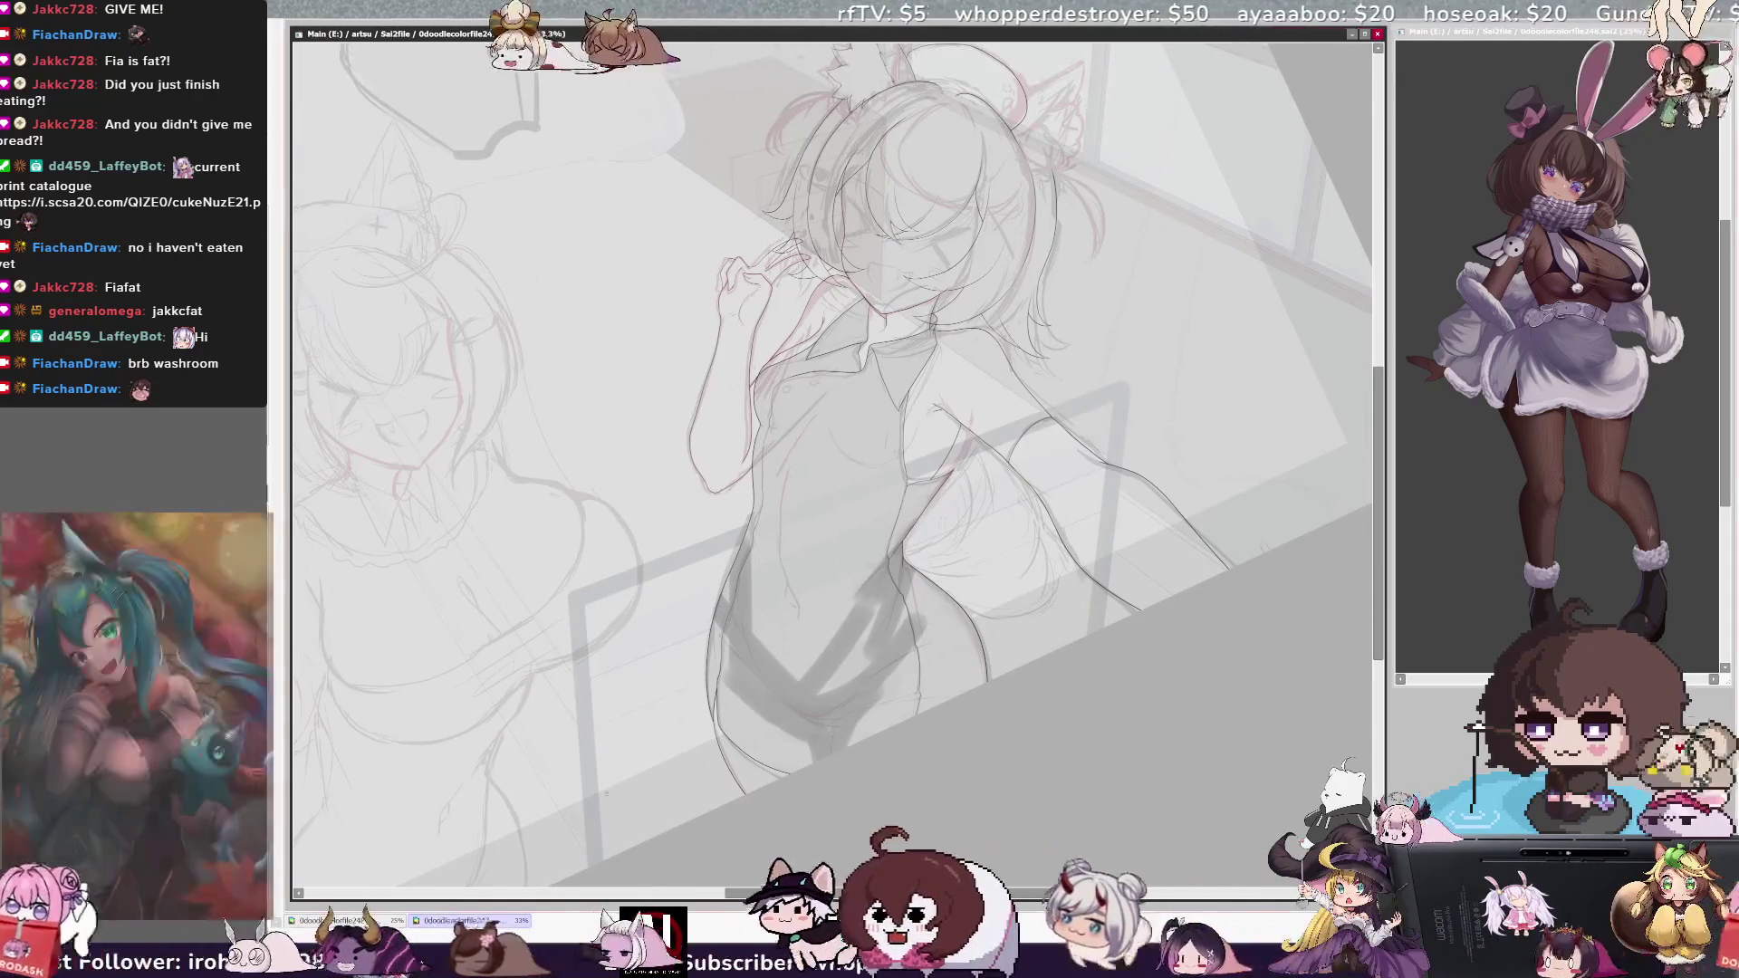
key(h)
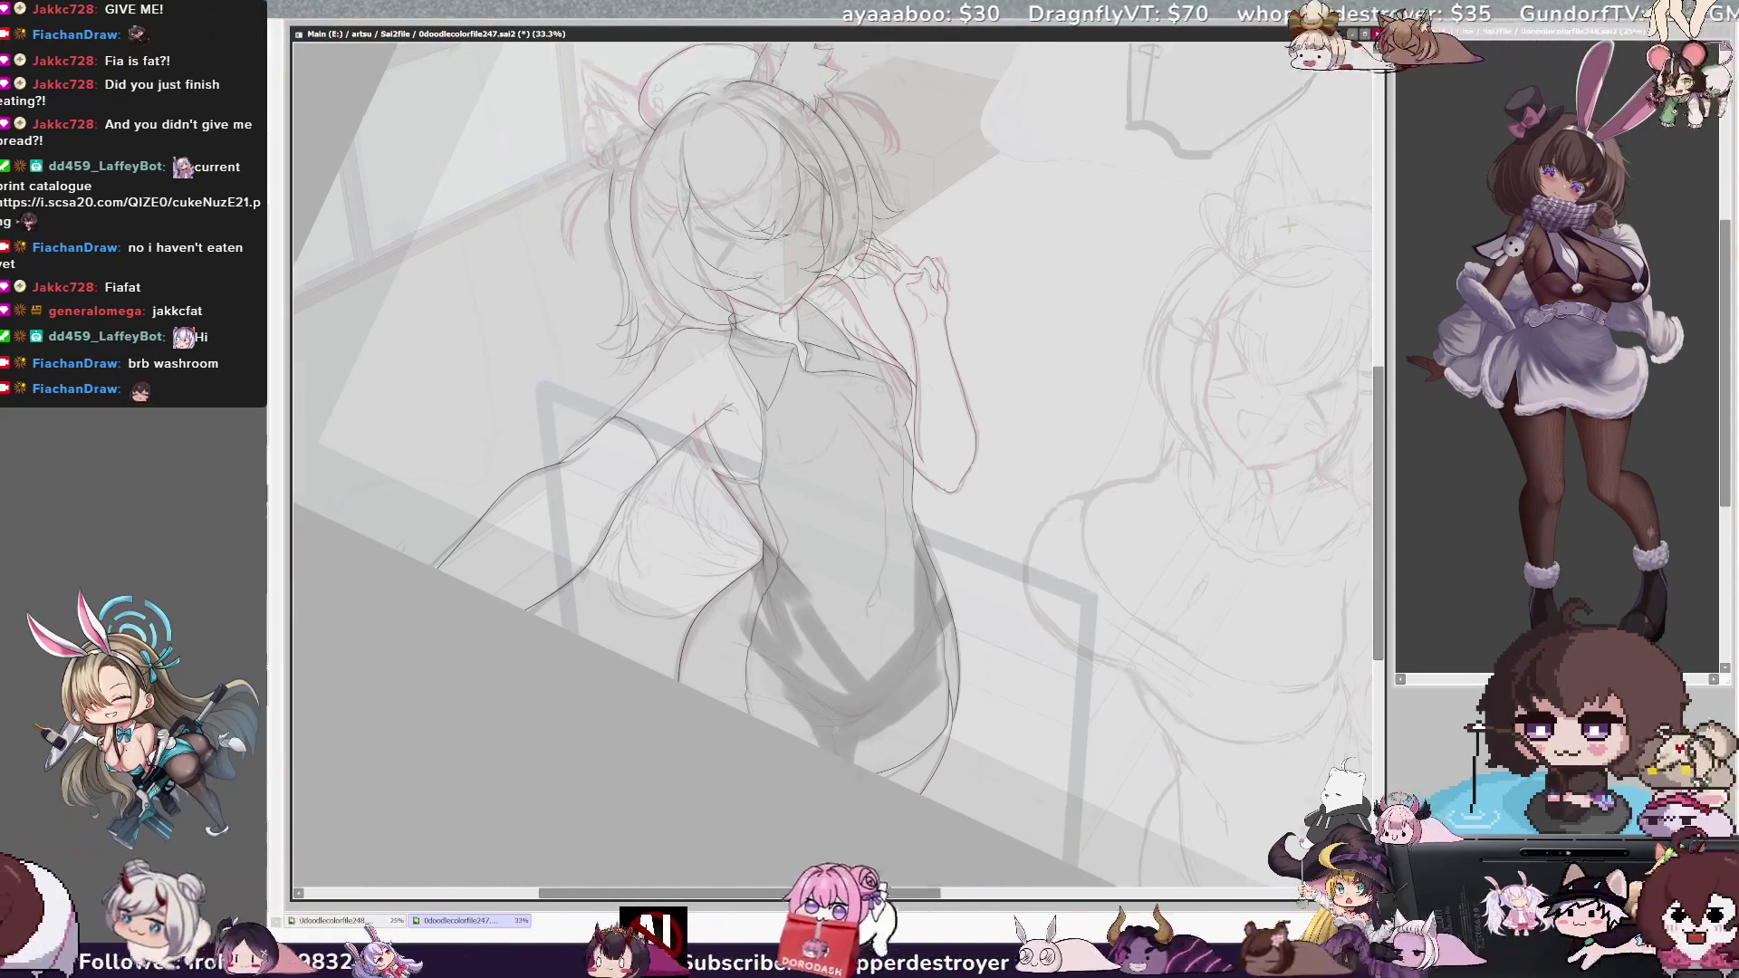
key(ctrl+plus)
key(ctrl+plus)
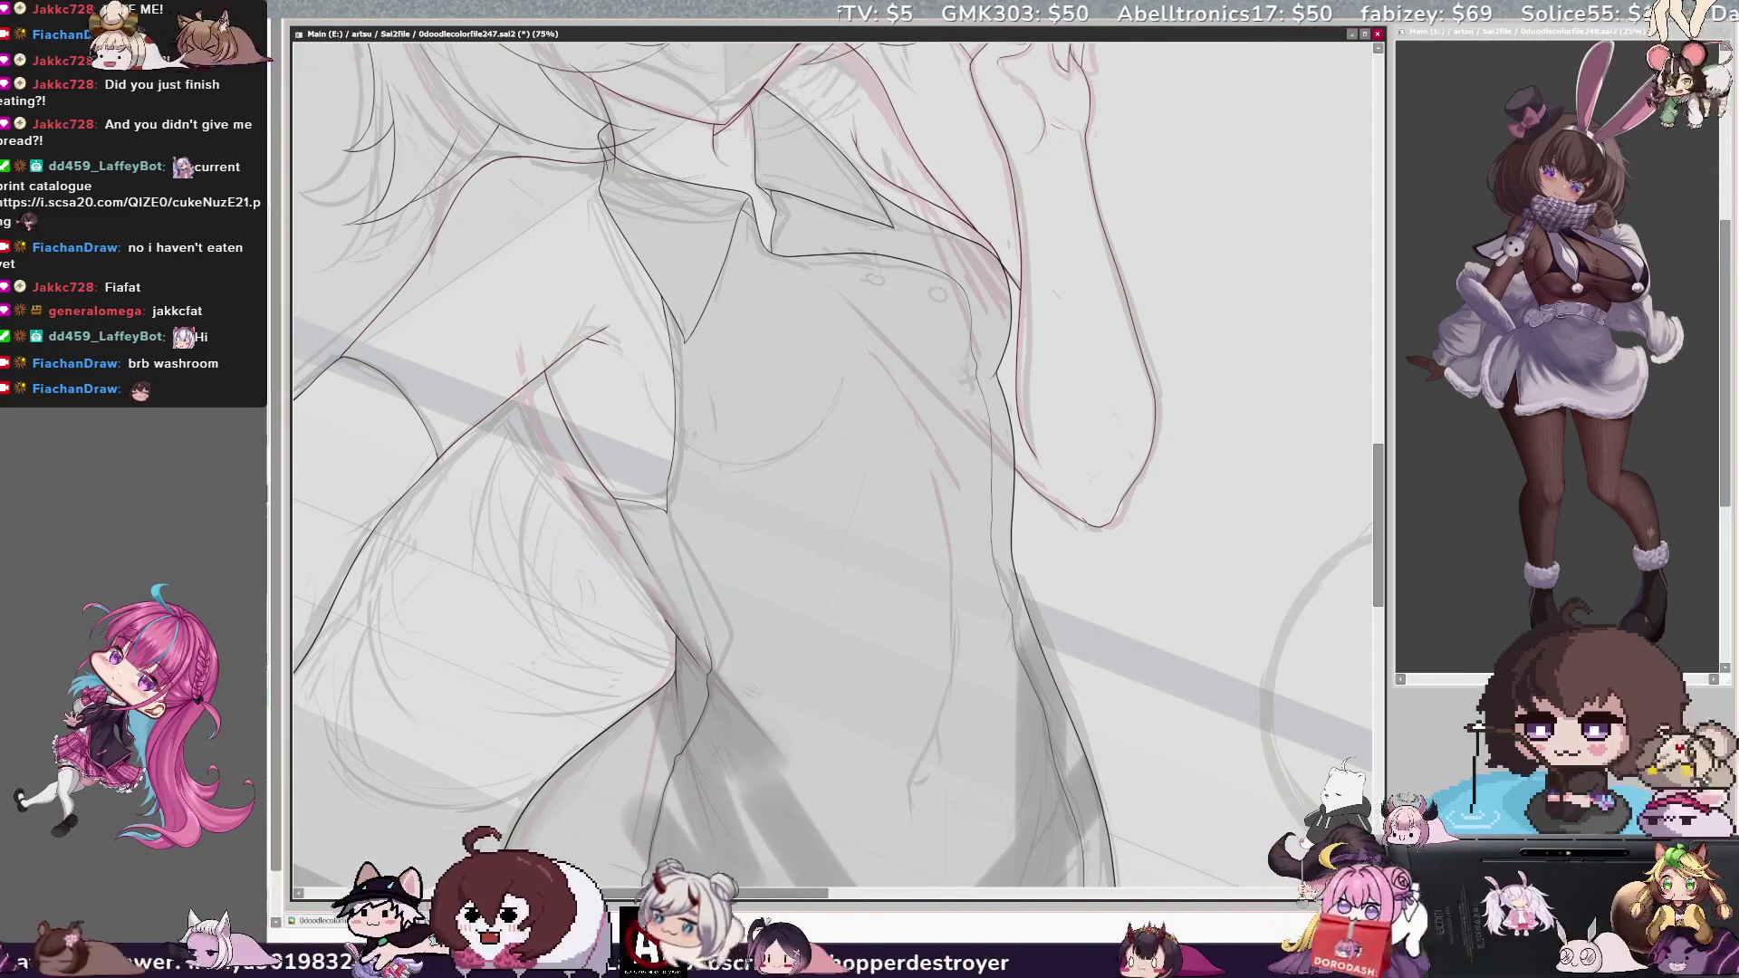
Check the torso mirrored, flip back, and zoom out to 16.6% to show the whole drawing.
key(h)
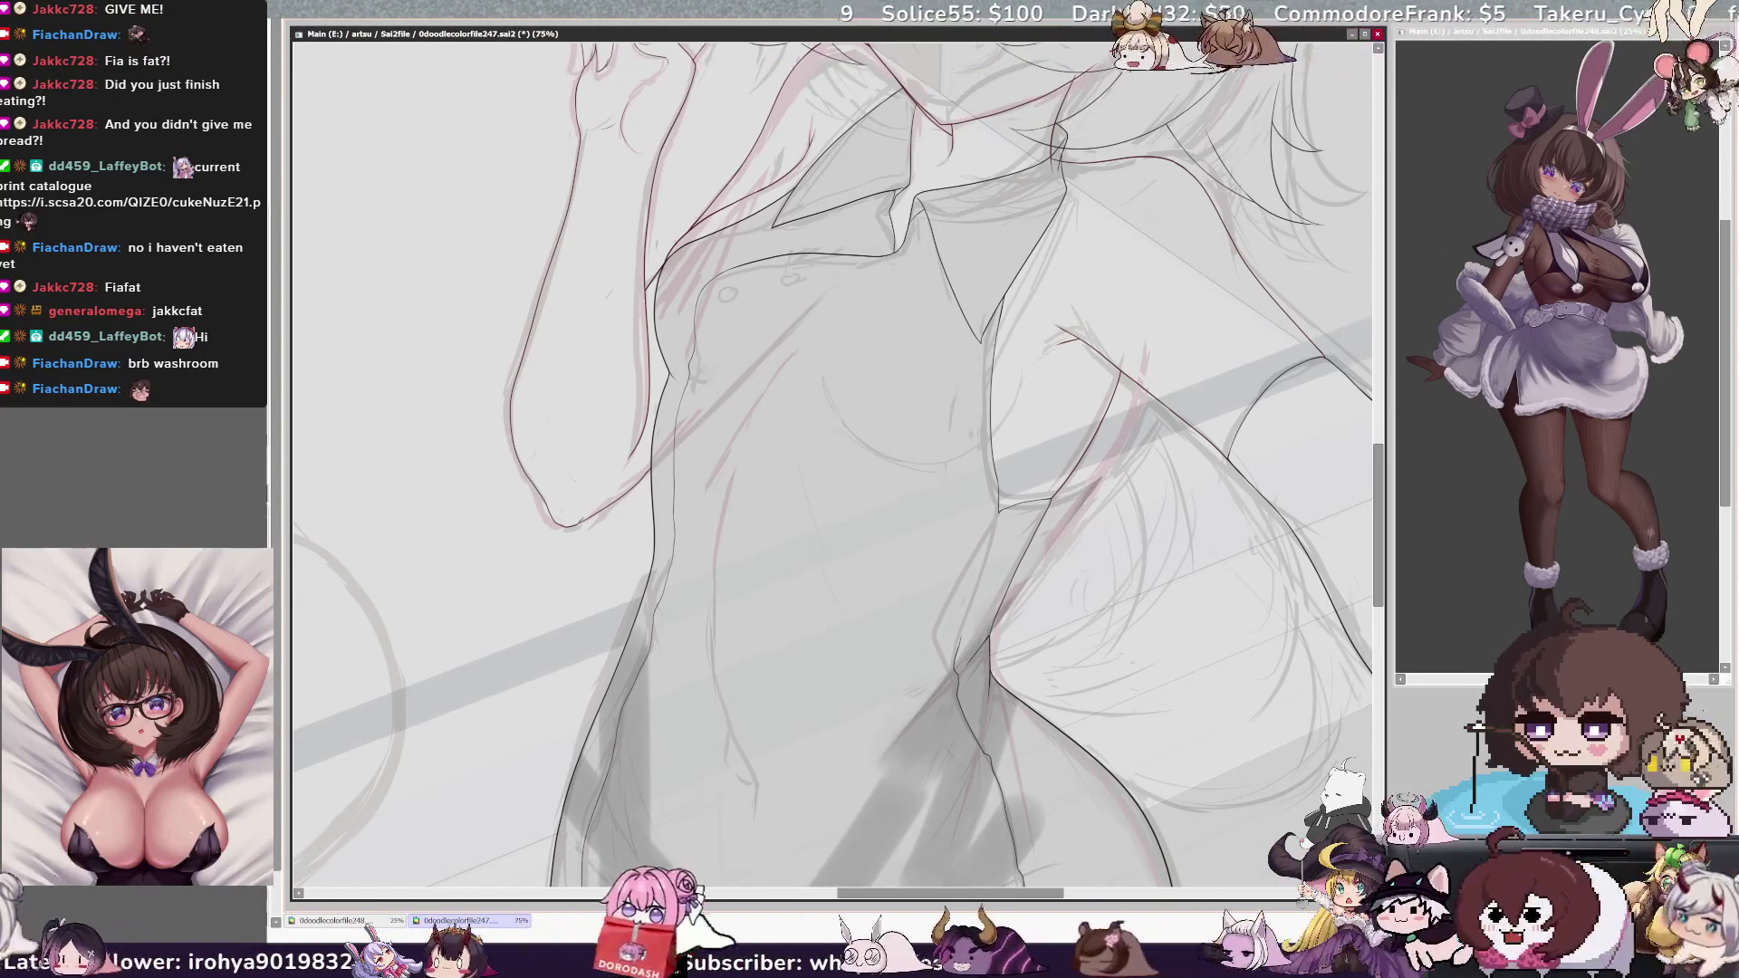
key(h)
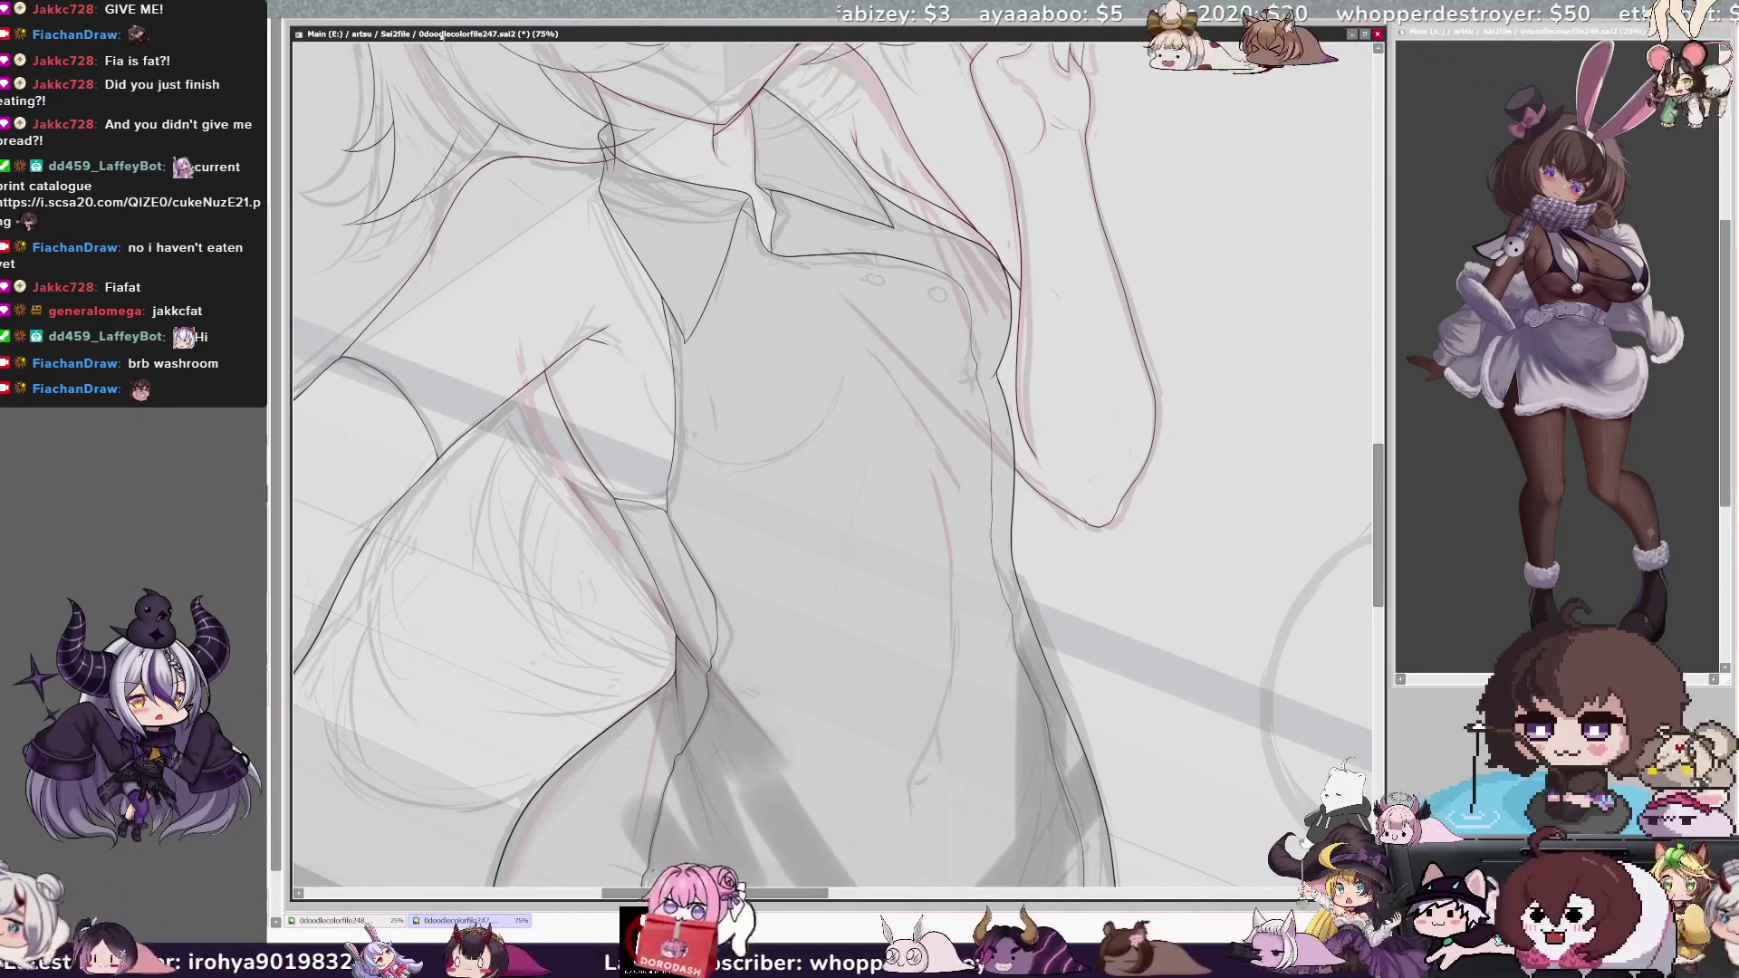
scroll(833, 462, down, 3)
scroll(833, 462, down, 2)
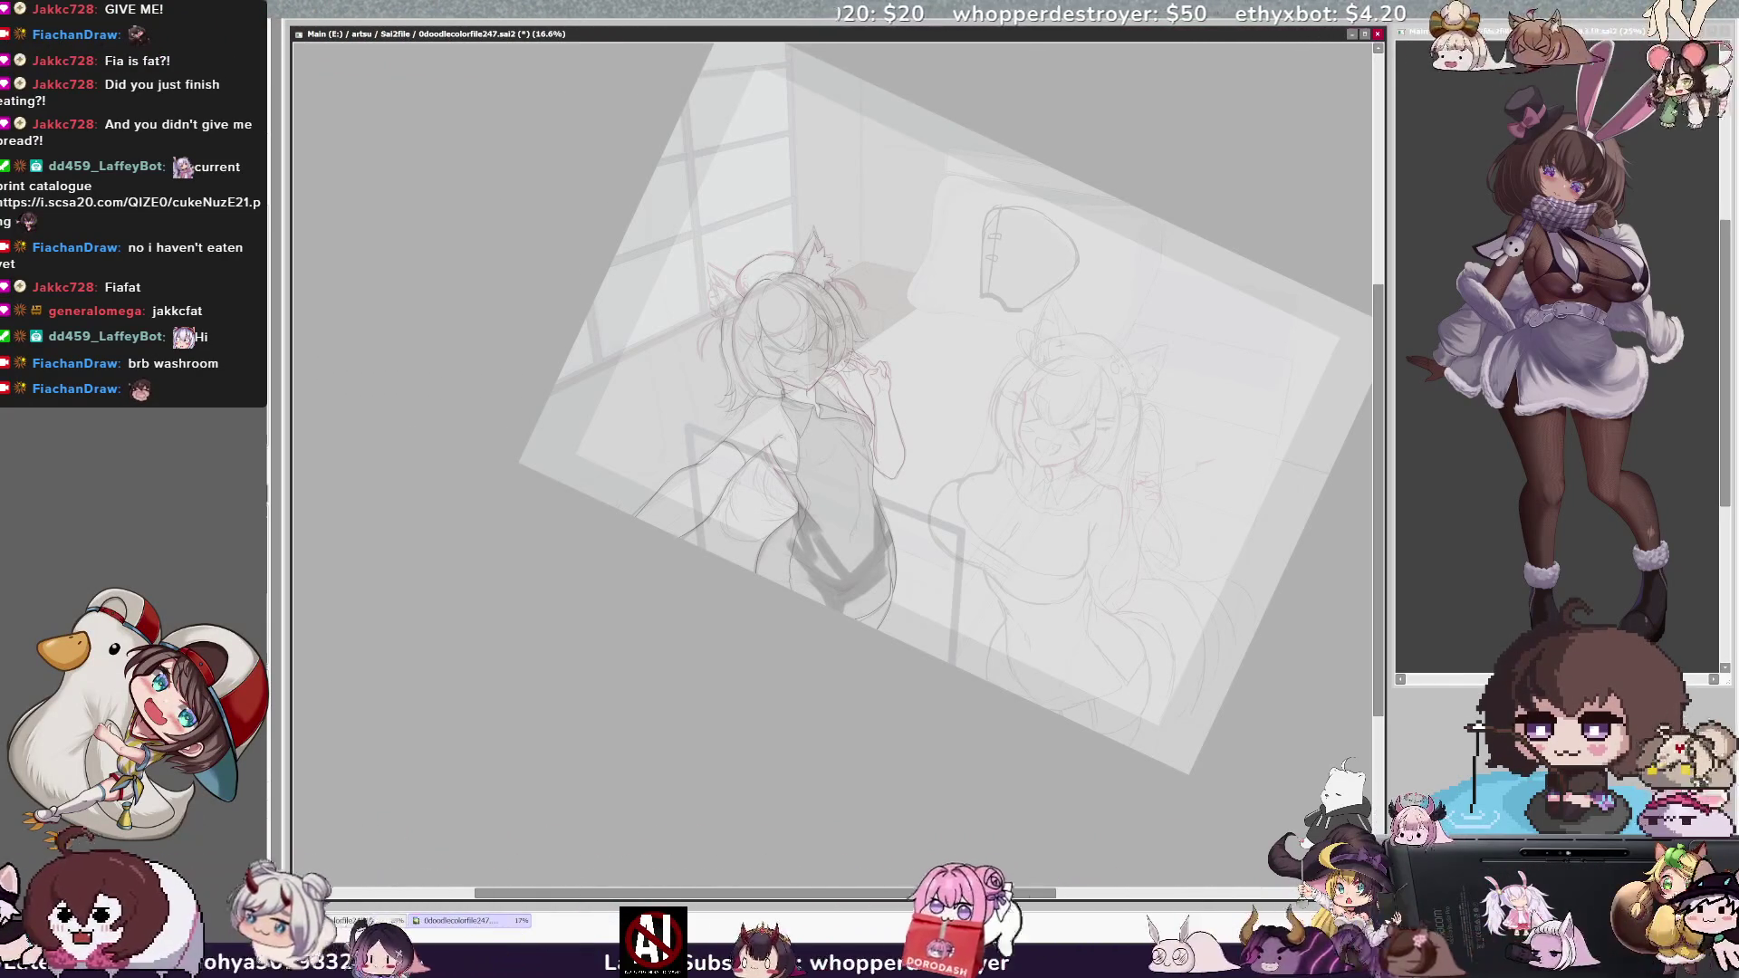
Mirror the view, lighten the dark grey scene overlay so the sketch shows, and zoom toward the girl.
key(h)
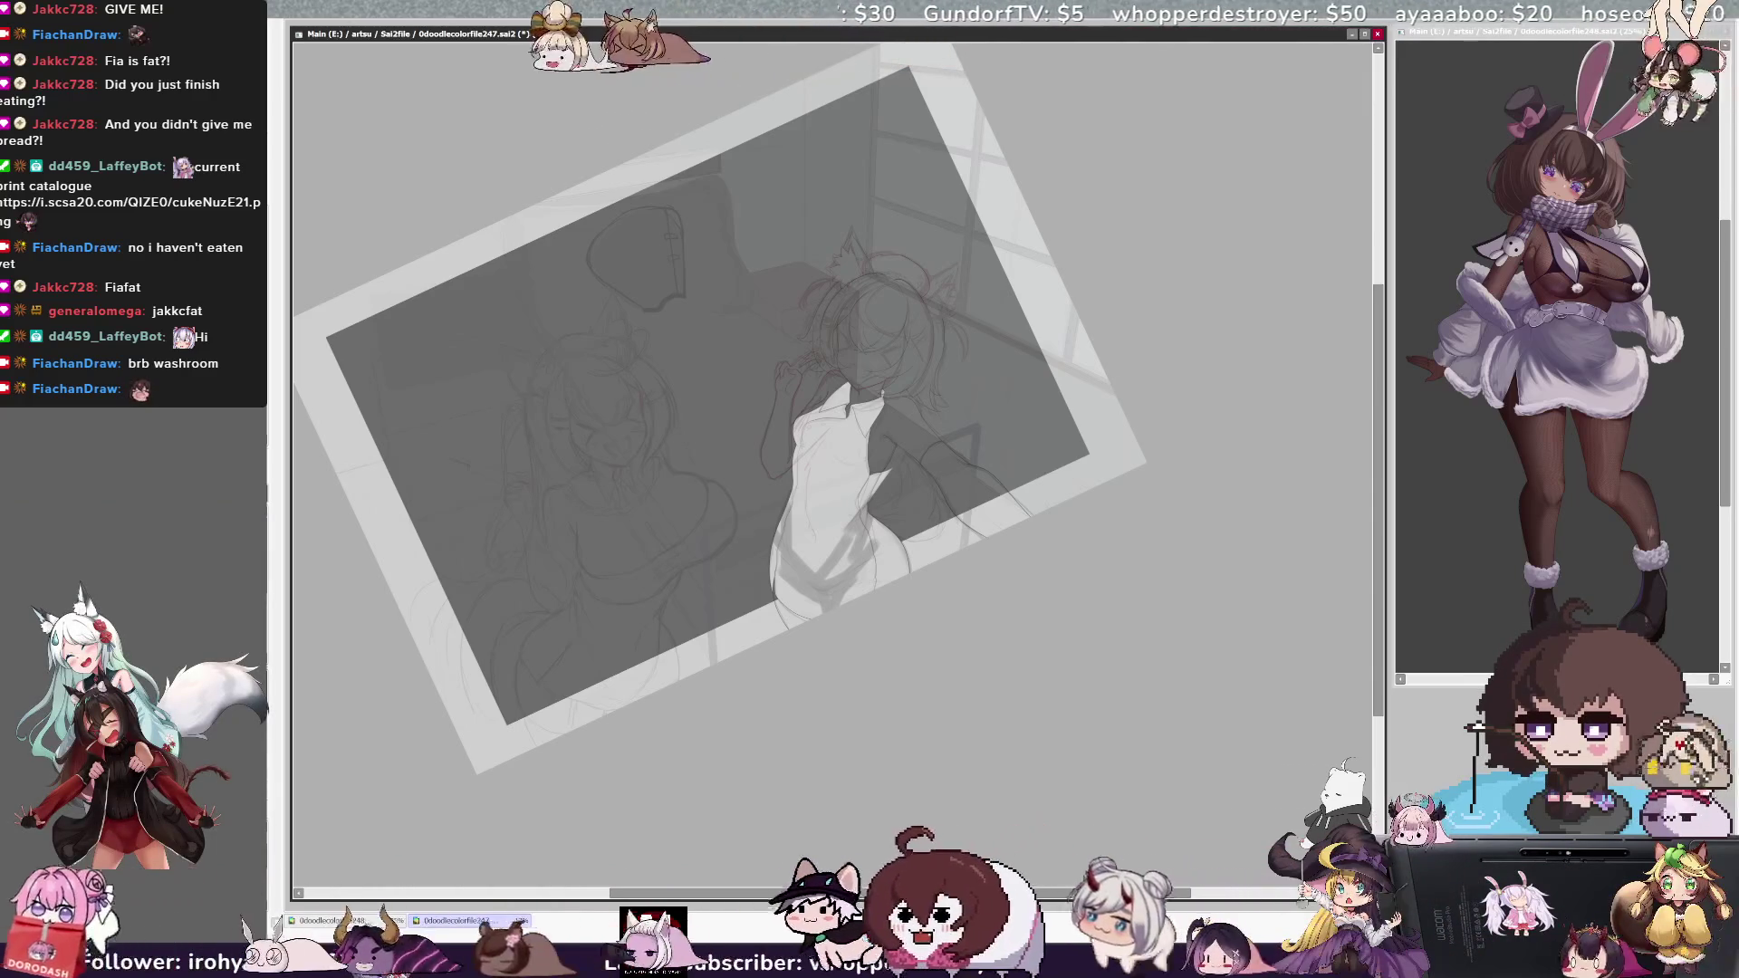
key(ctrl+z)
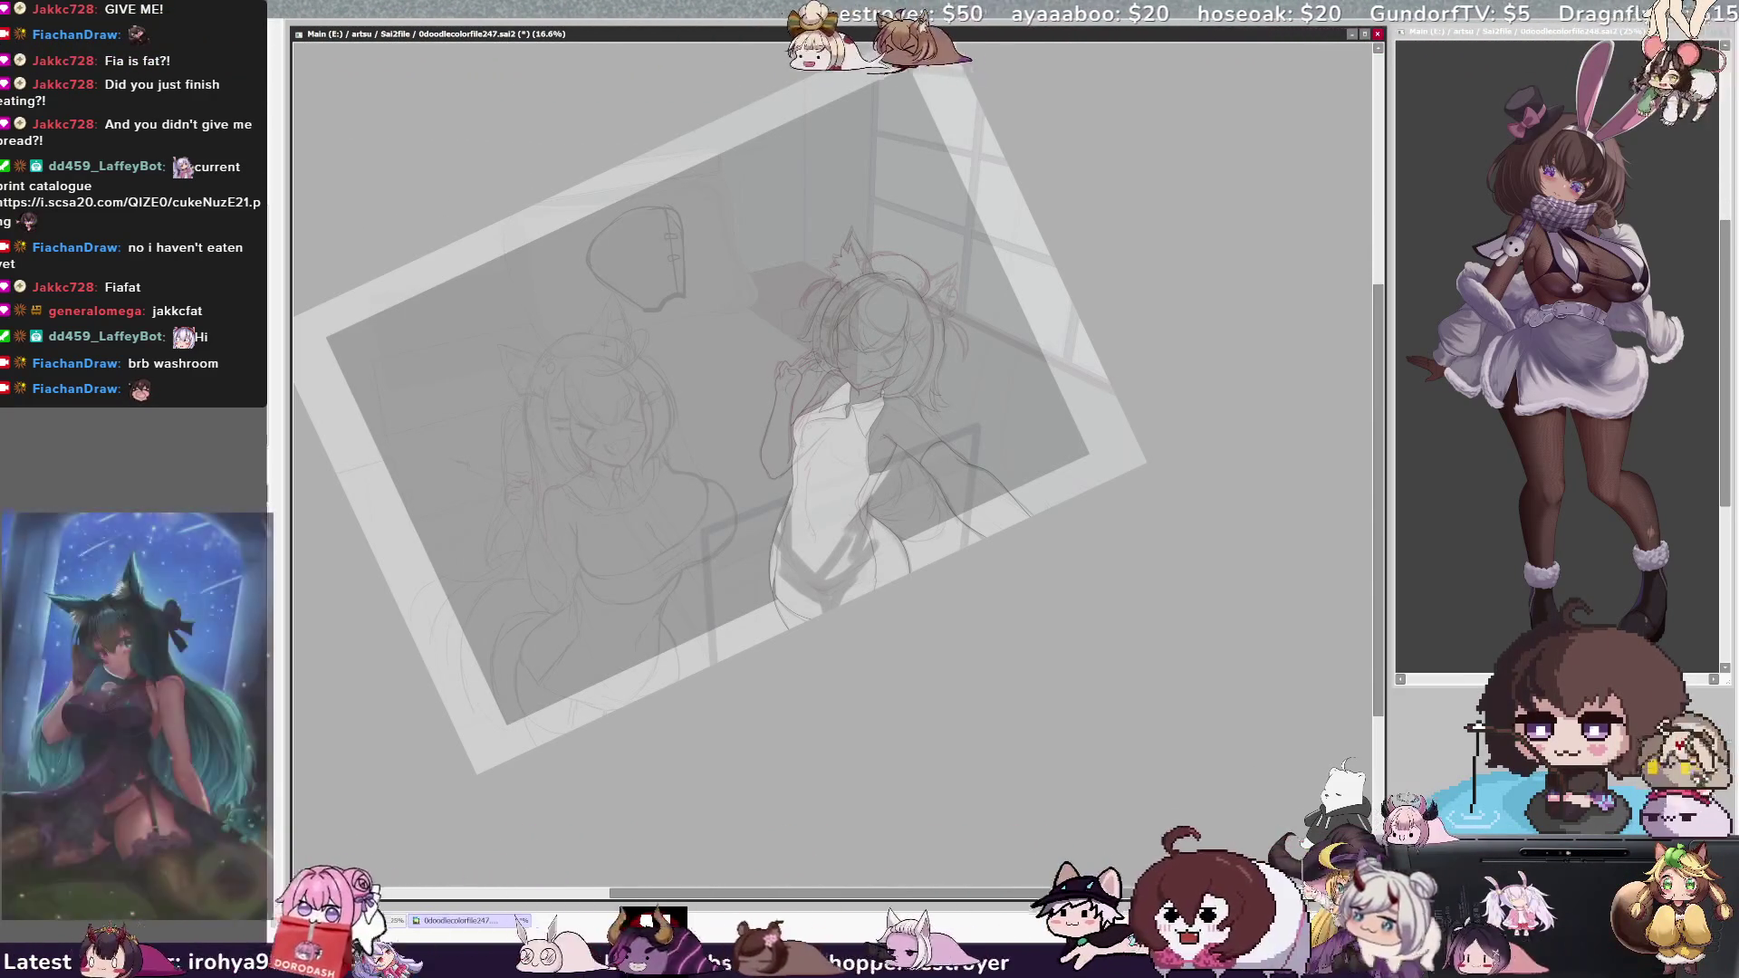
key(ctrl+plus)
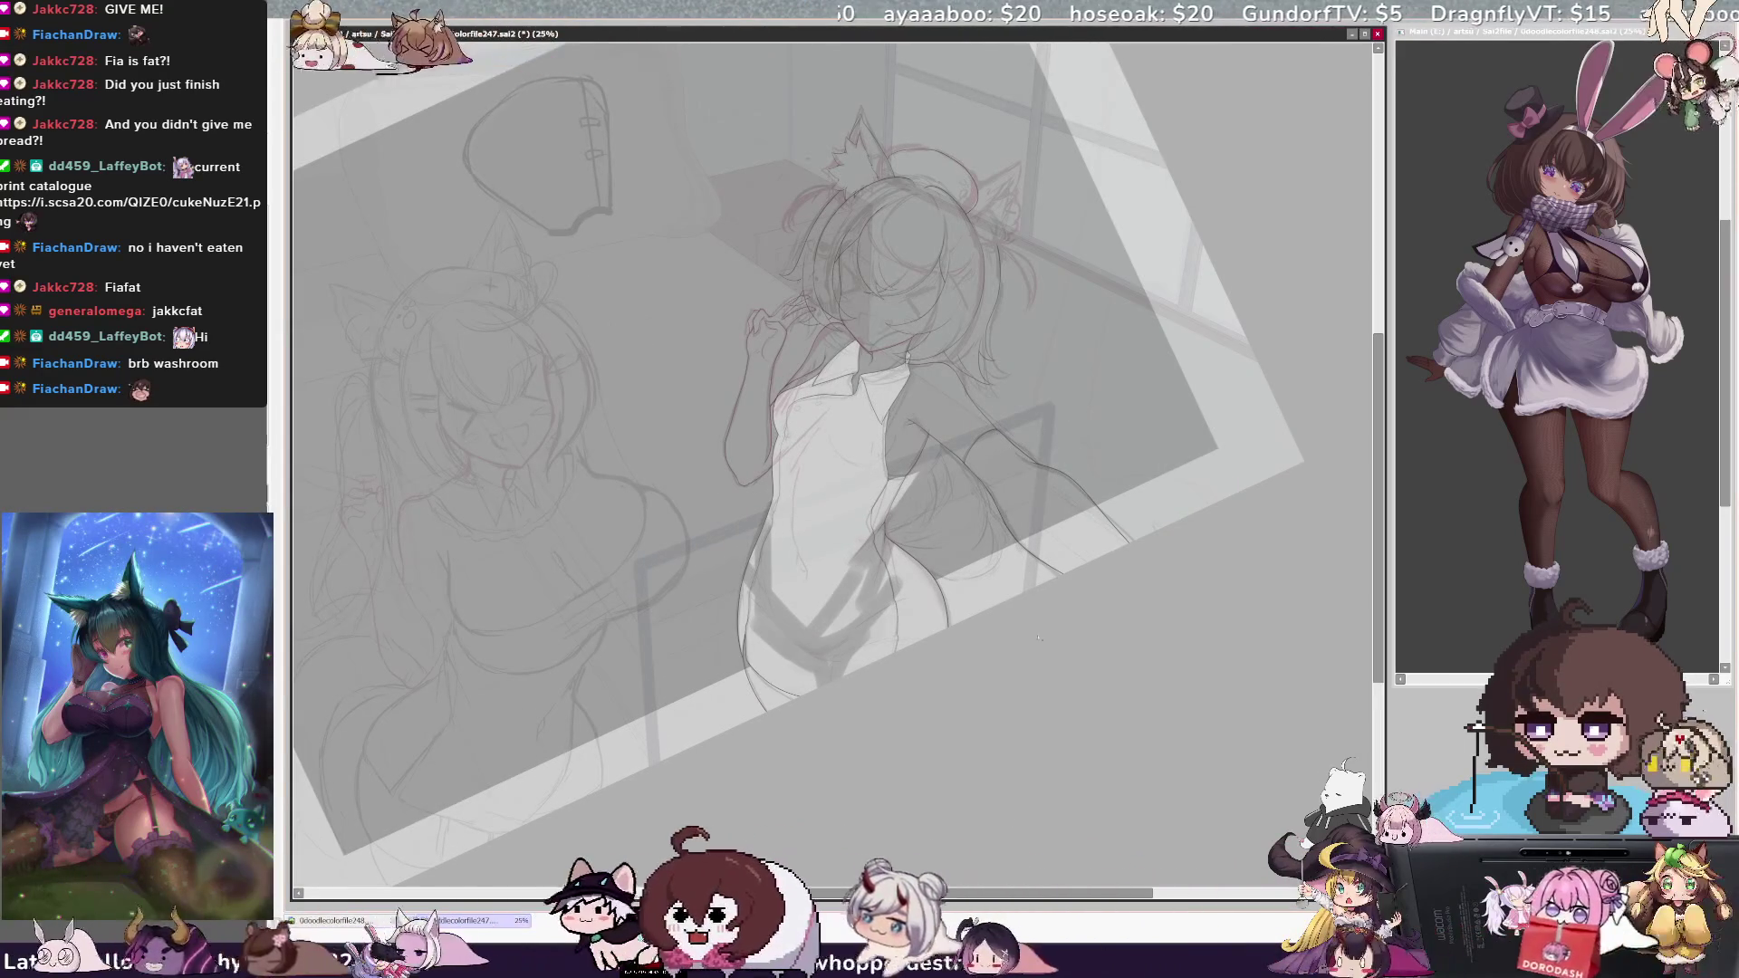
Magic-wand select the bodysuit, paint grey shading strokes inside it, then deselect.
click(950, 526)
key(b)
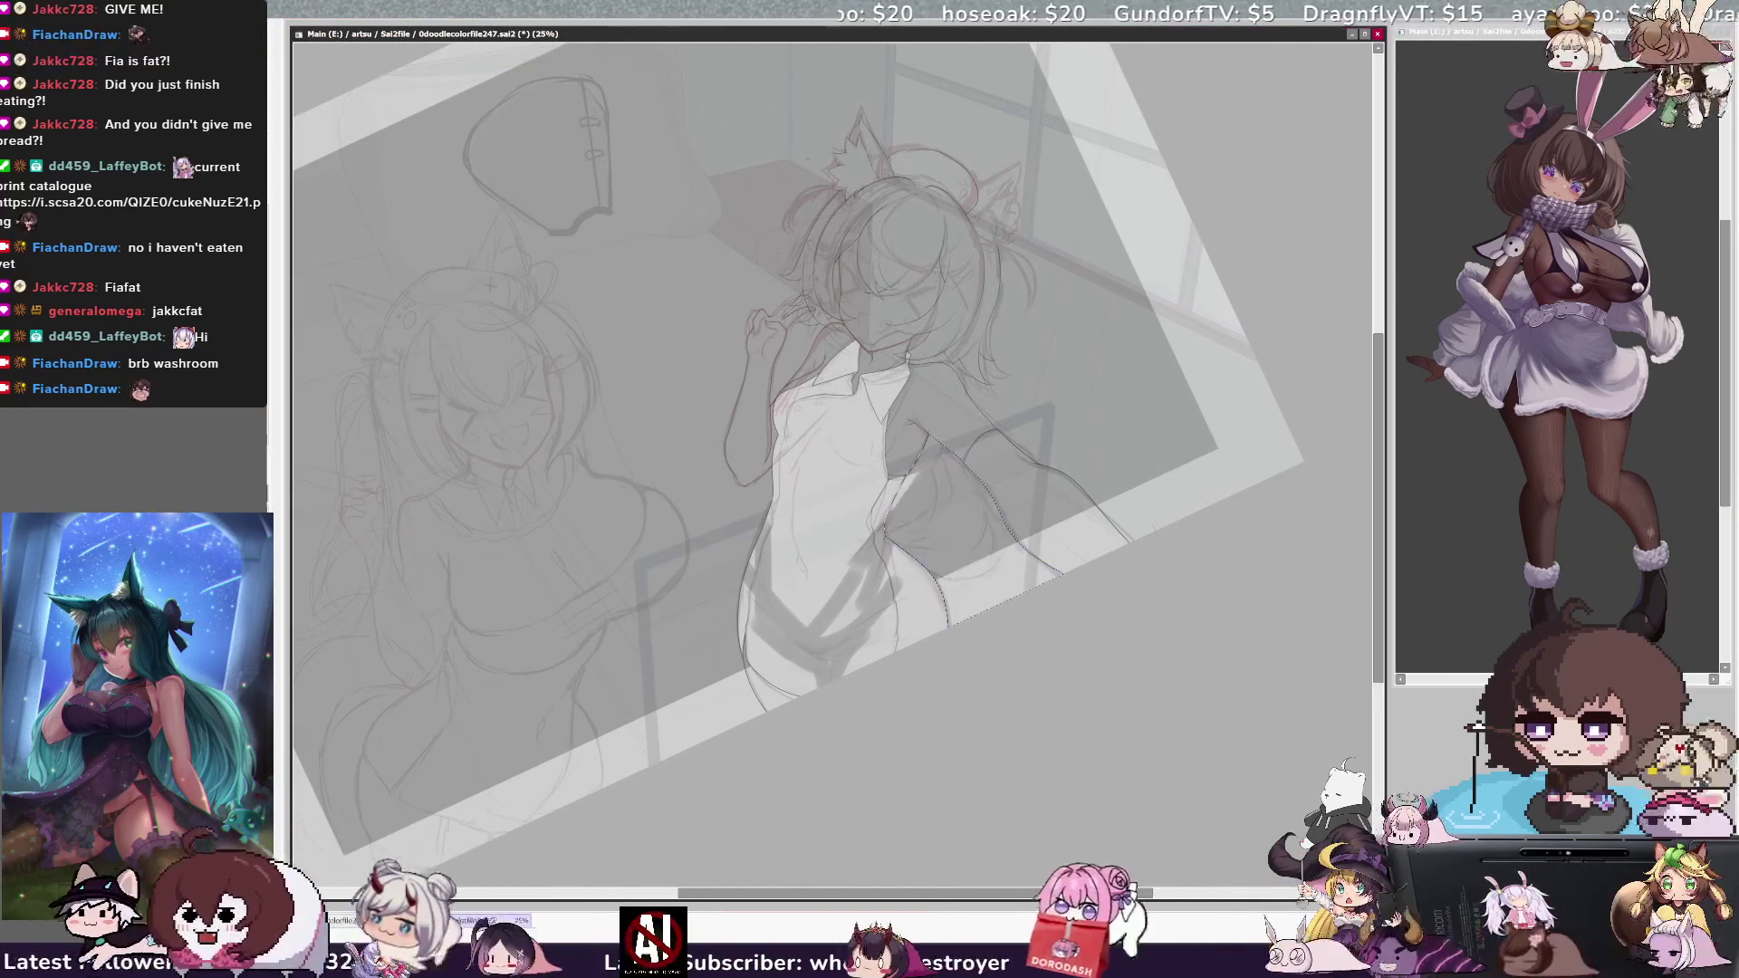
drag(946, 494, 860, 603)
drag(932, 548, 851, 611)
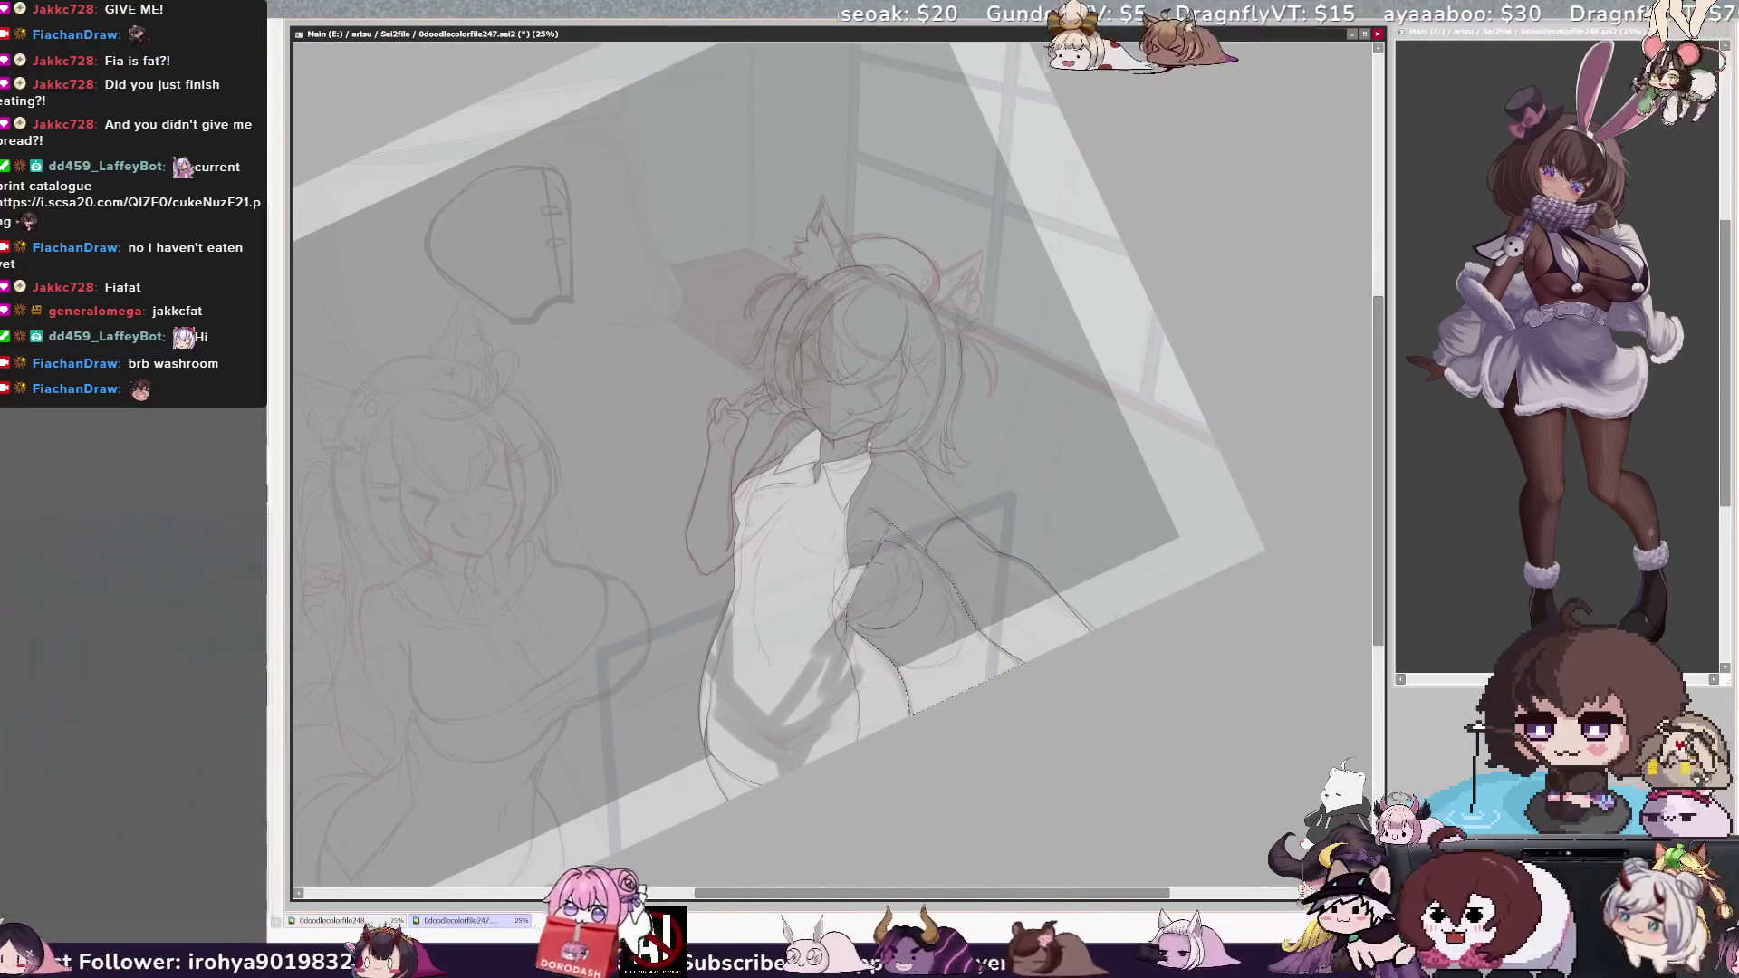
key(ctrl+d)
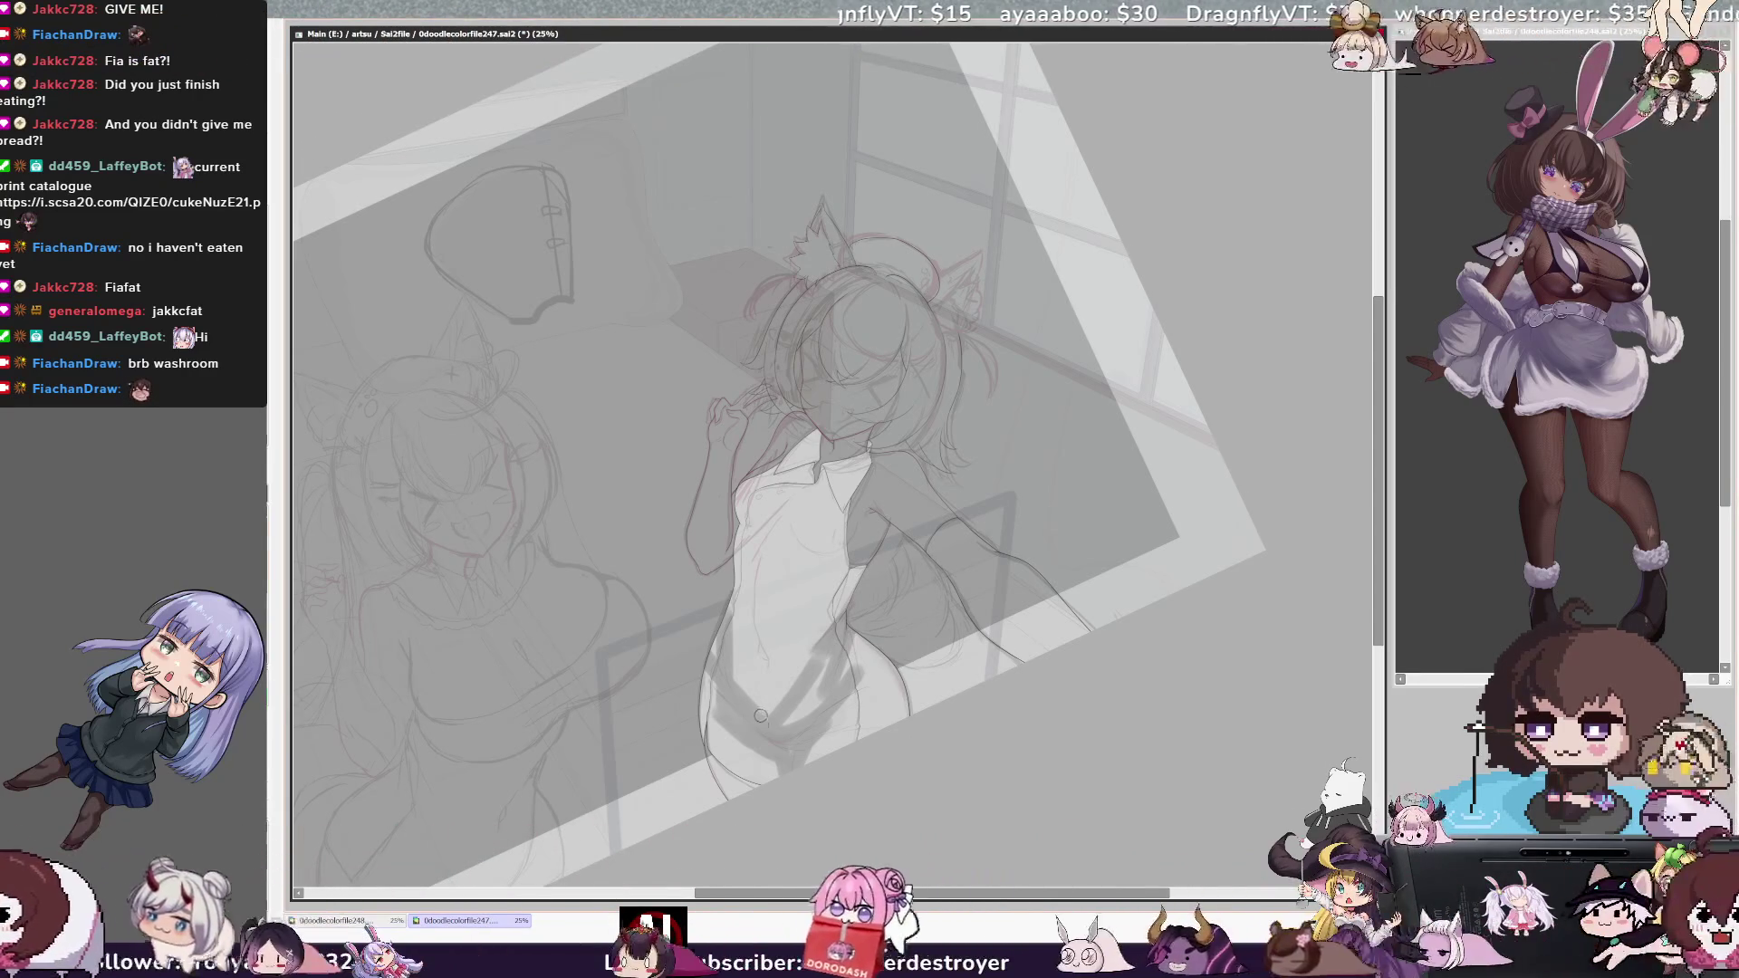
Enlarge the brush to about 122 and darken the soft shading on the belly.
key(bracketright)
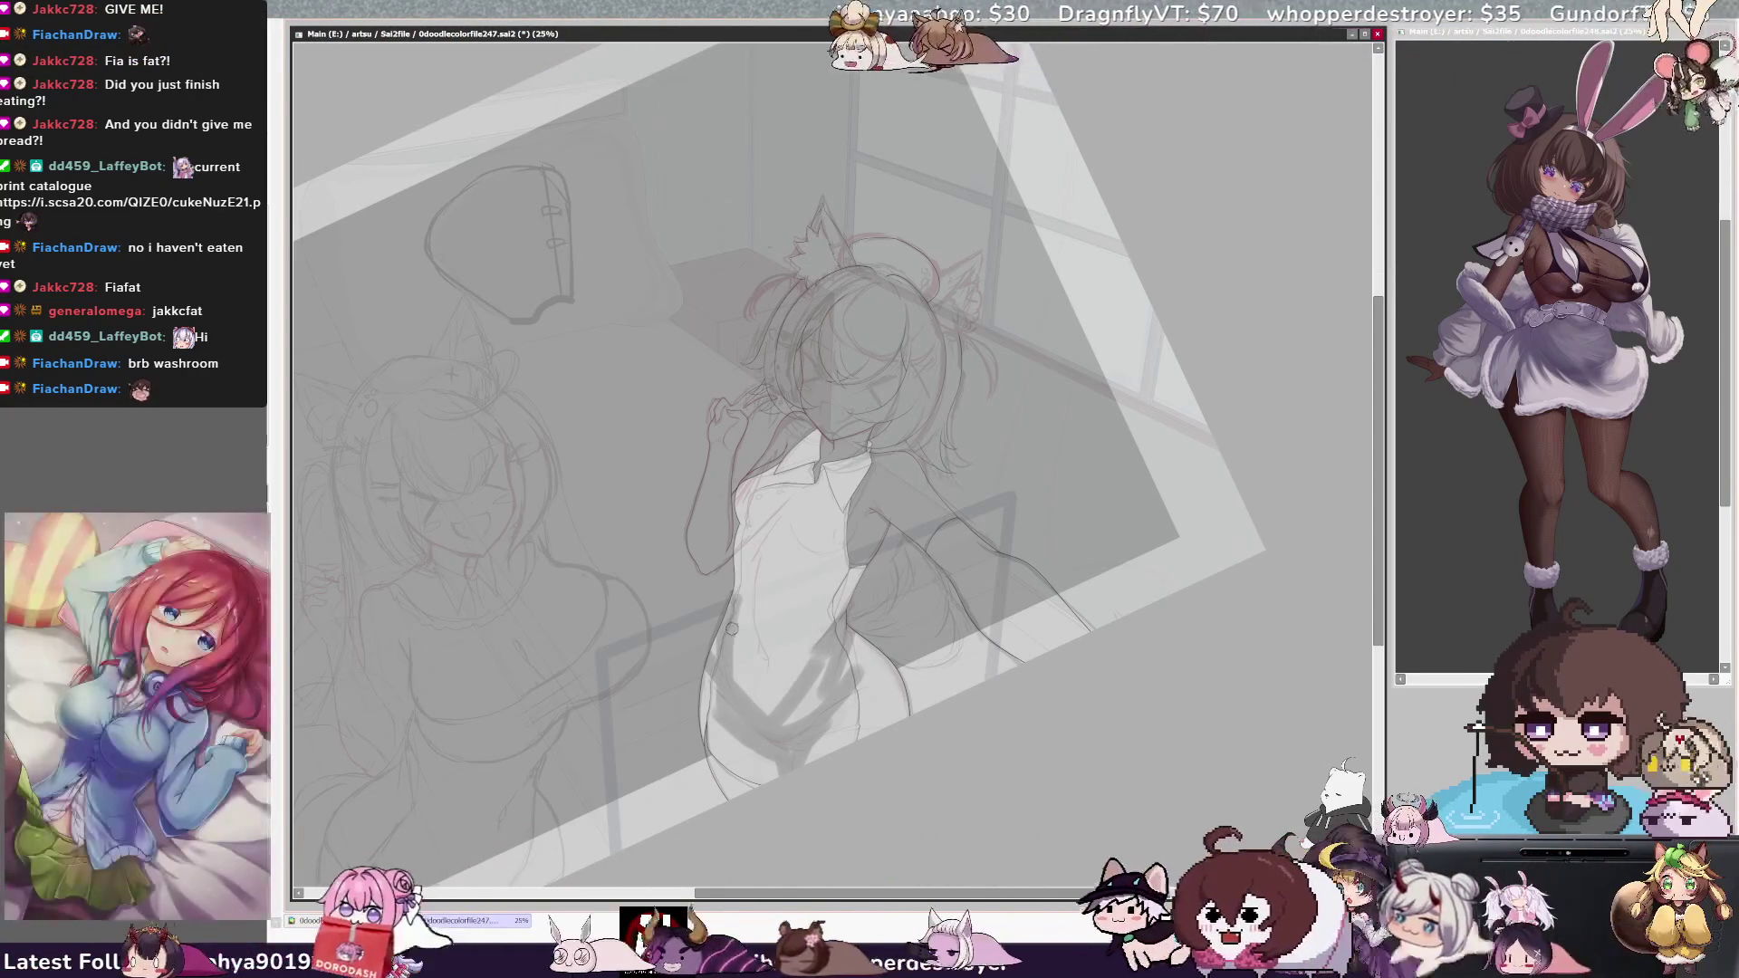
key(bracketright)
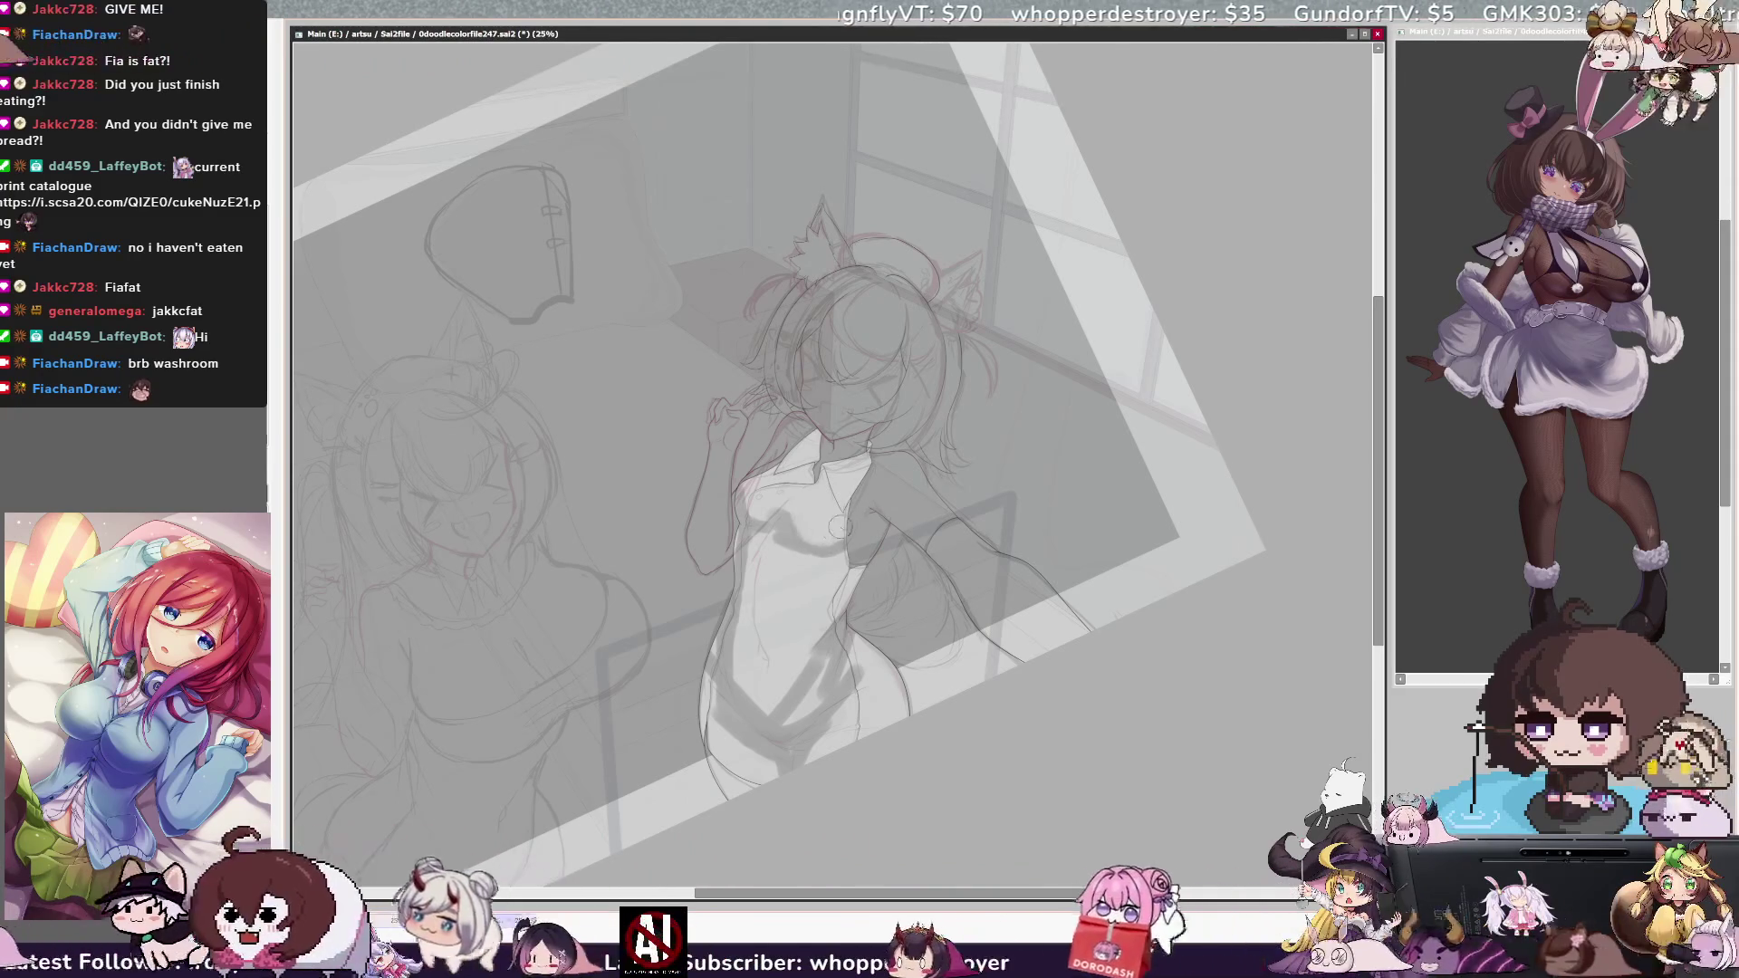
key(bracketright)
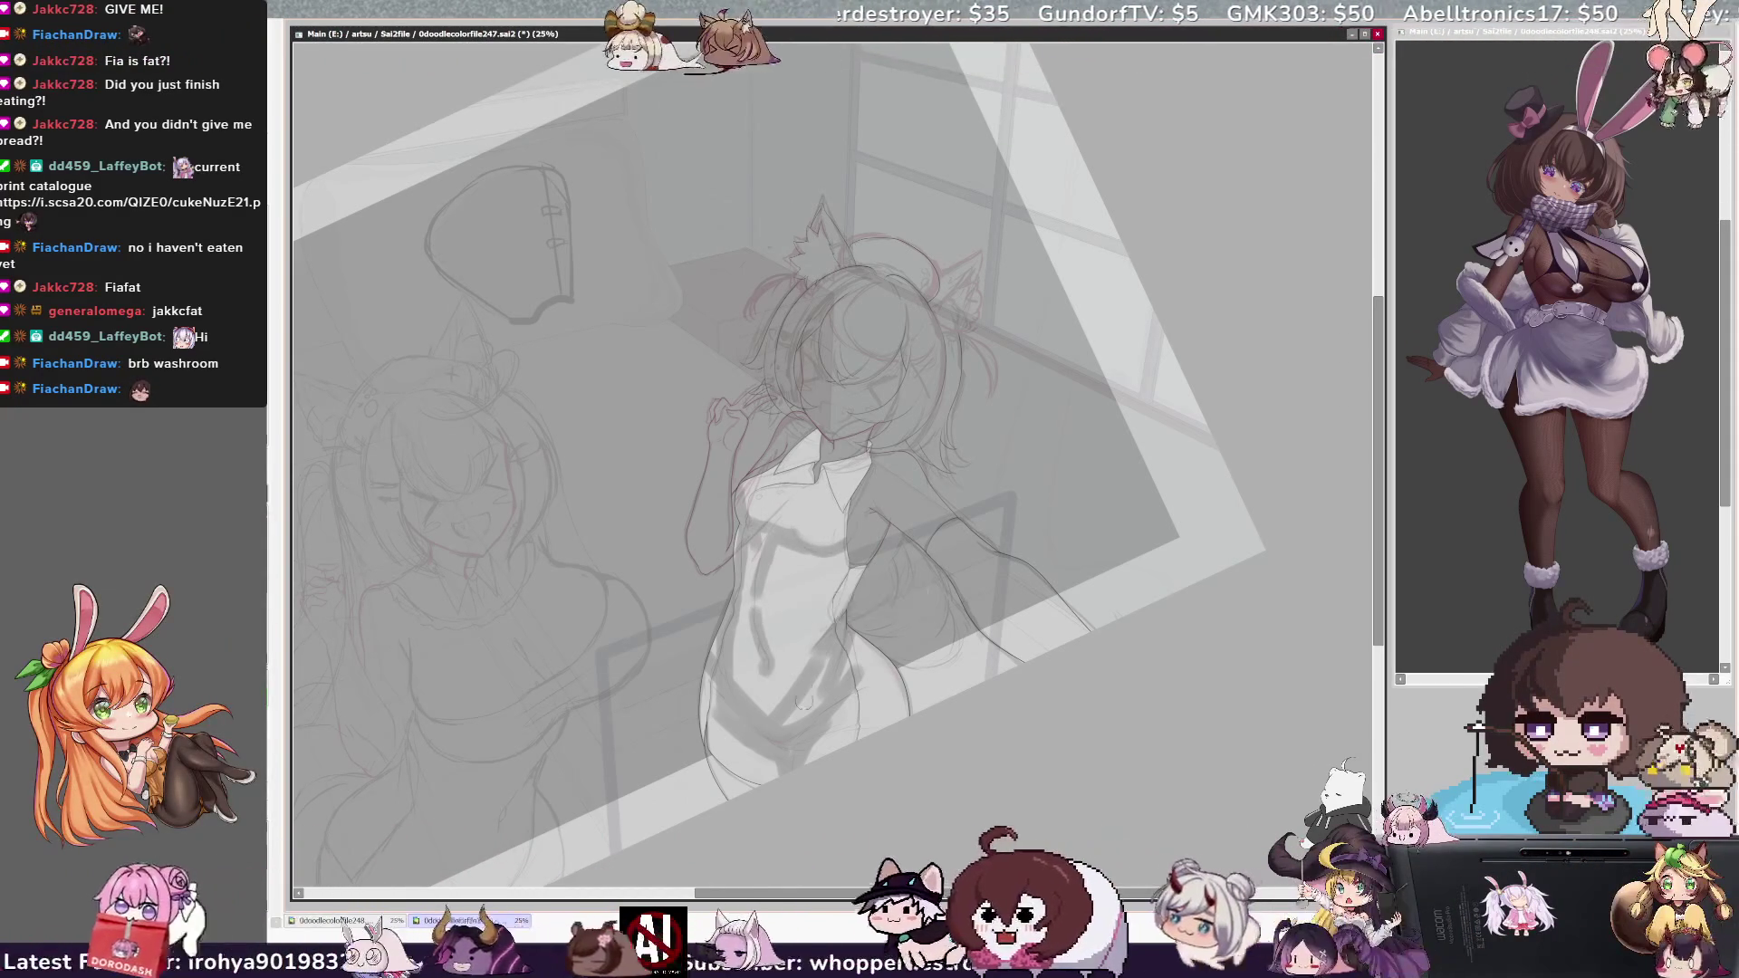
key(bracketright)
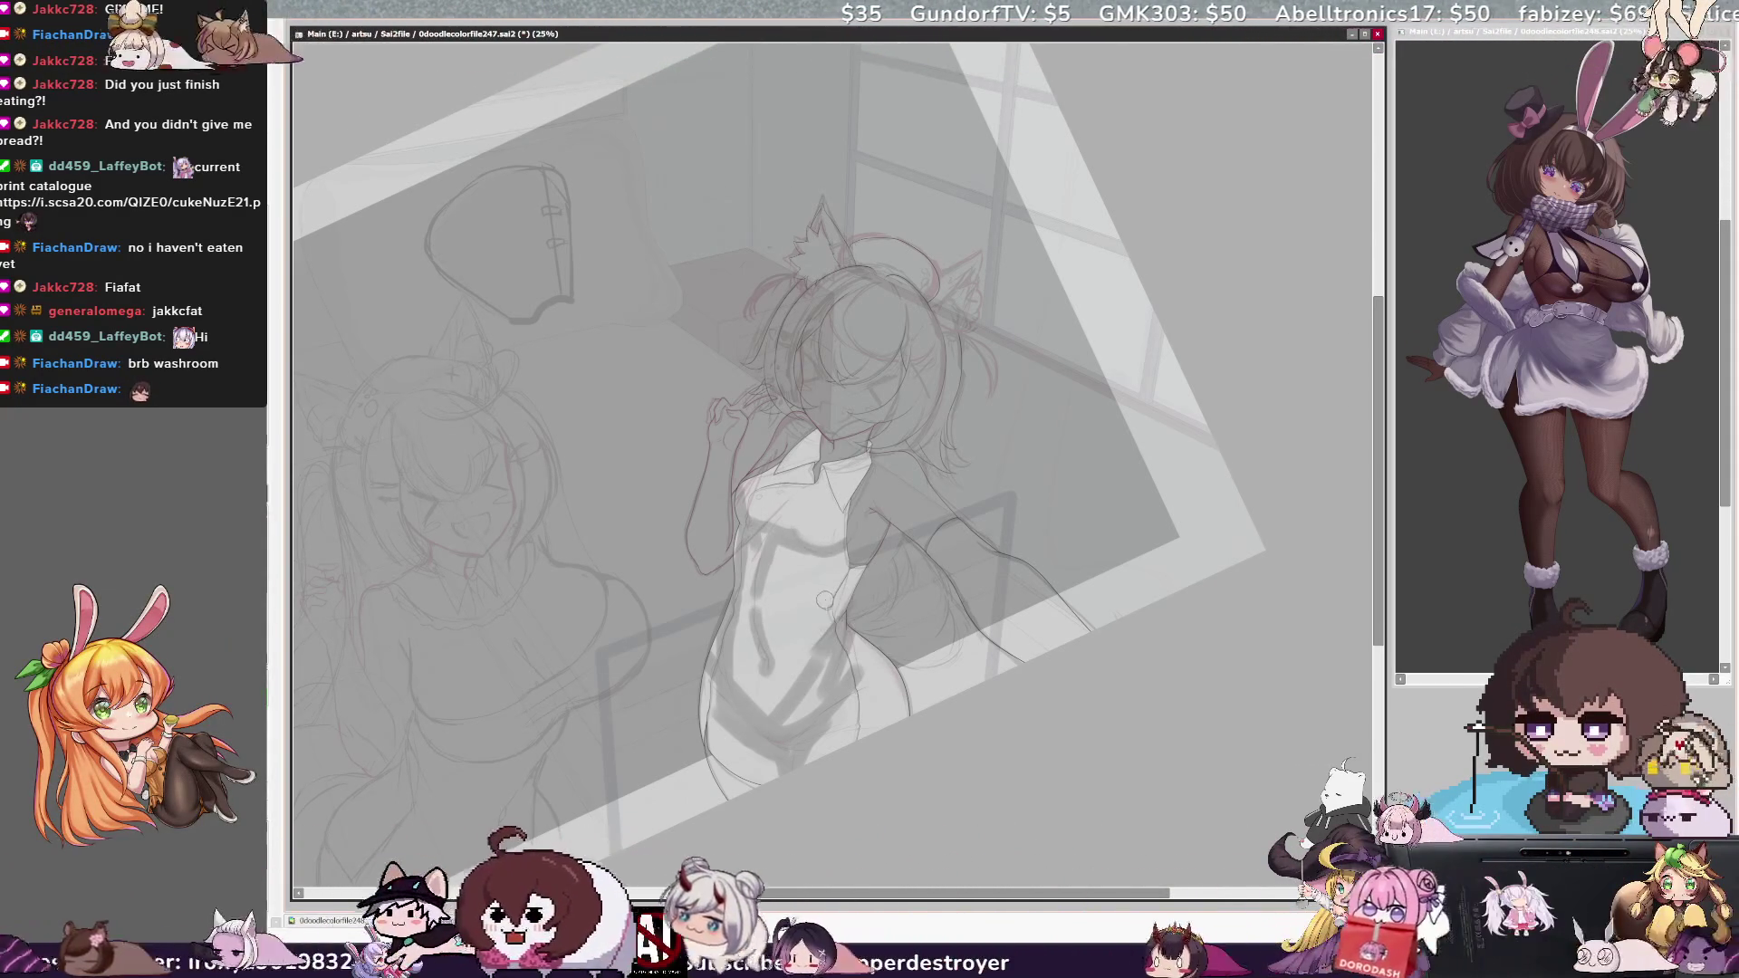
key(h)
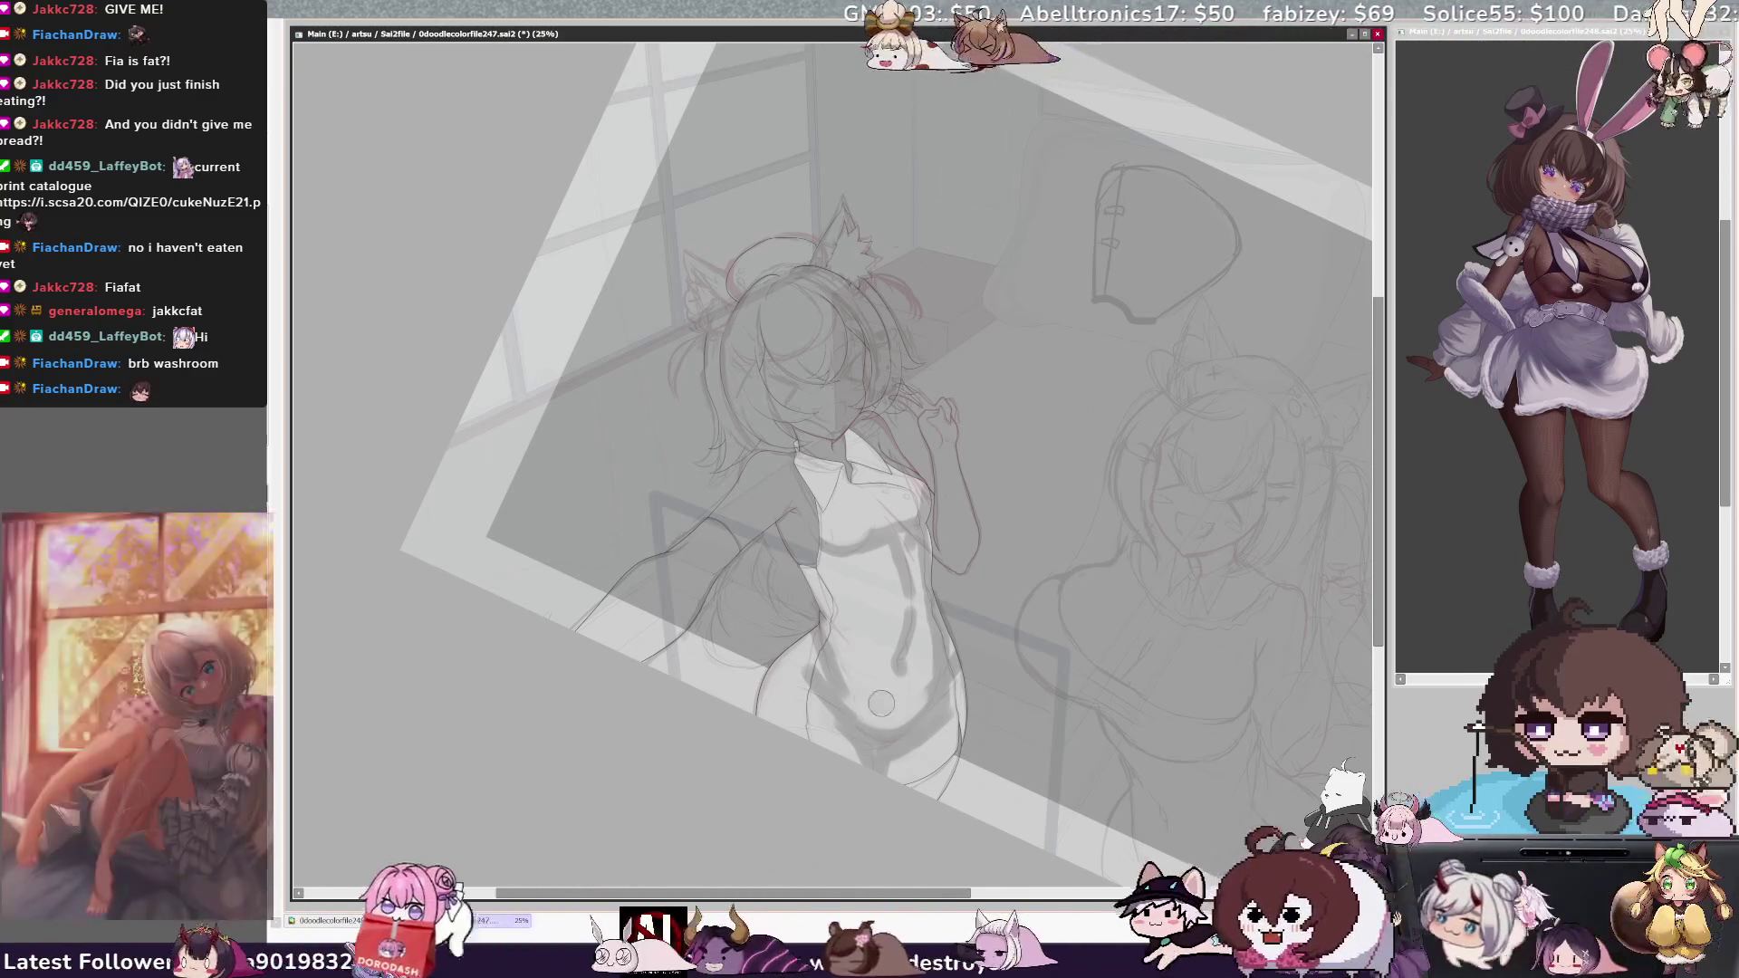
drag(864, 693, 831, 671)
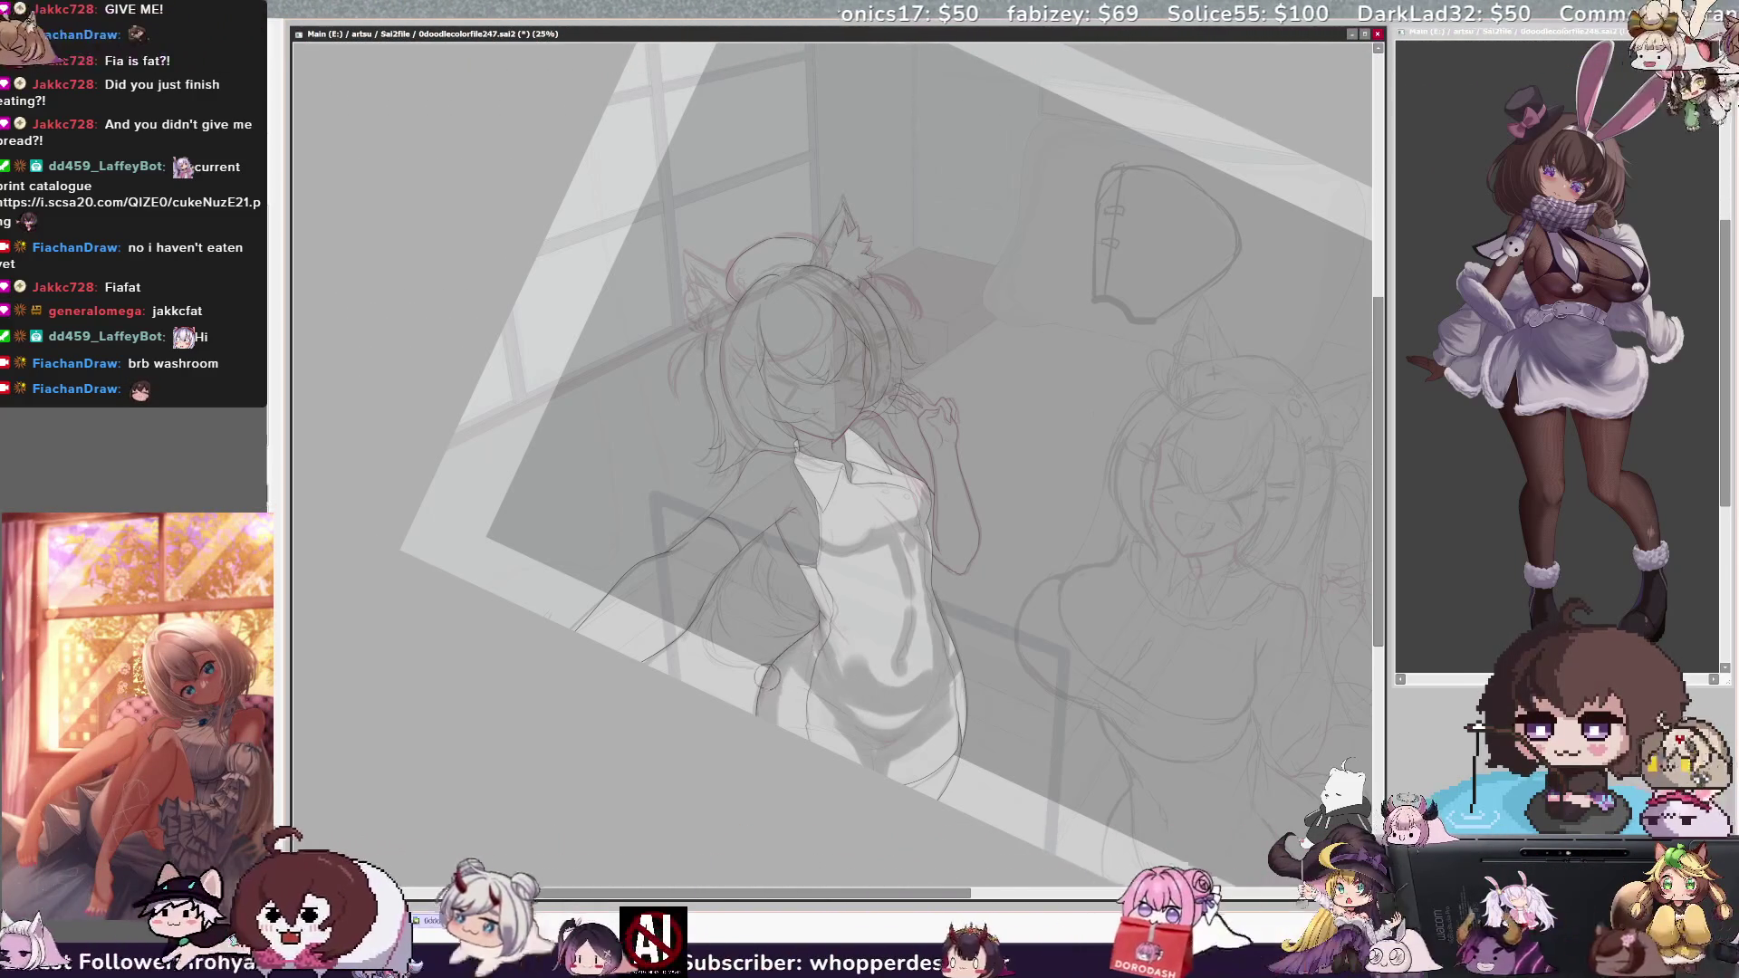
mouse_move(840, 712)
mouse_down()
mouse_move(822, 574)
mouse_move(822, 612)
mouse_up()
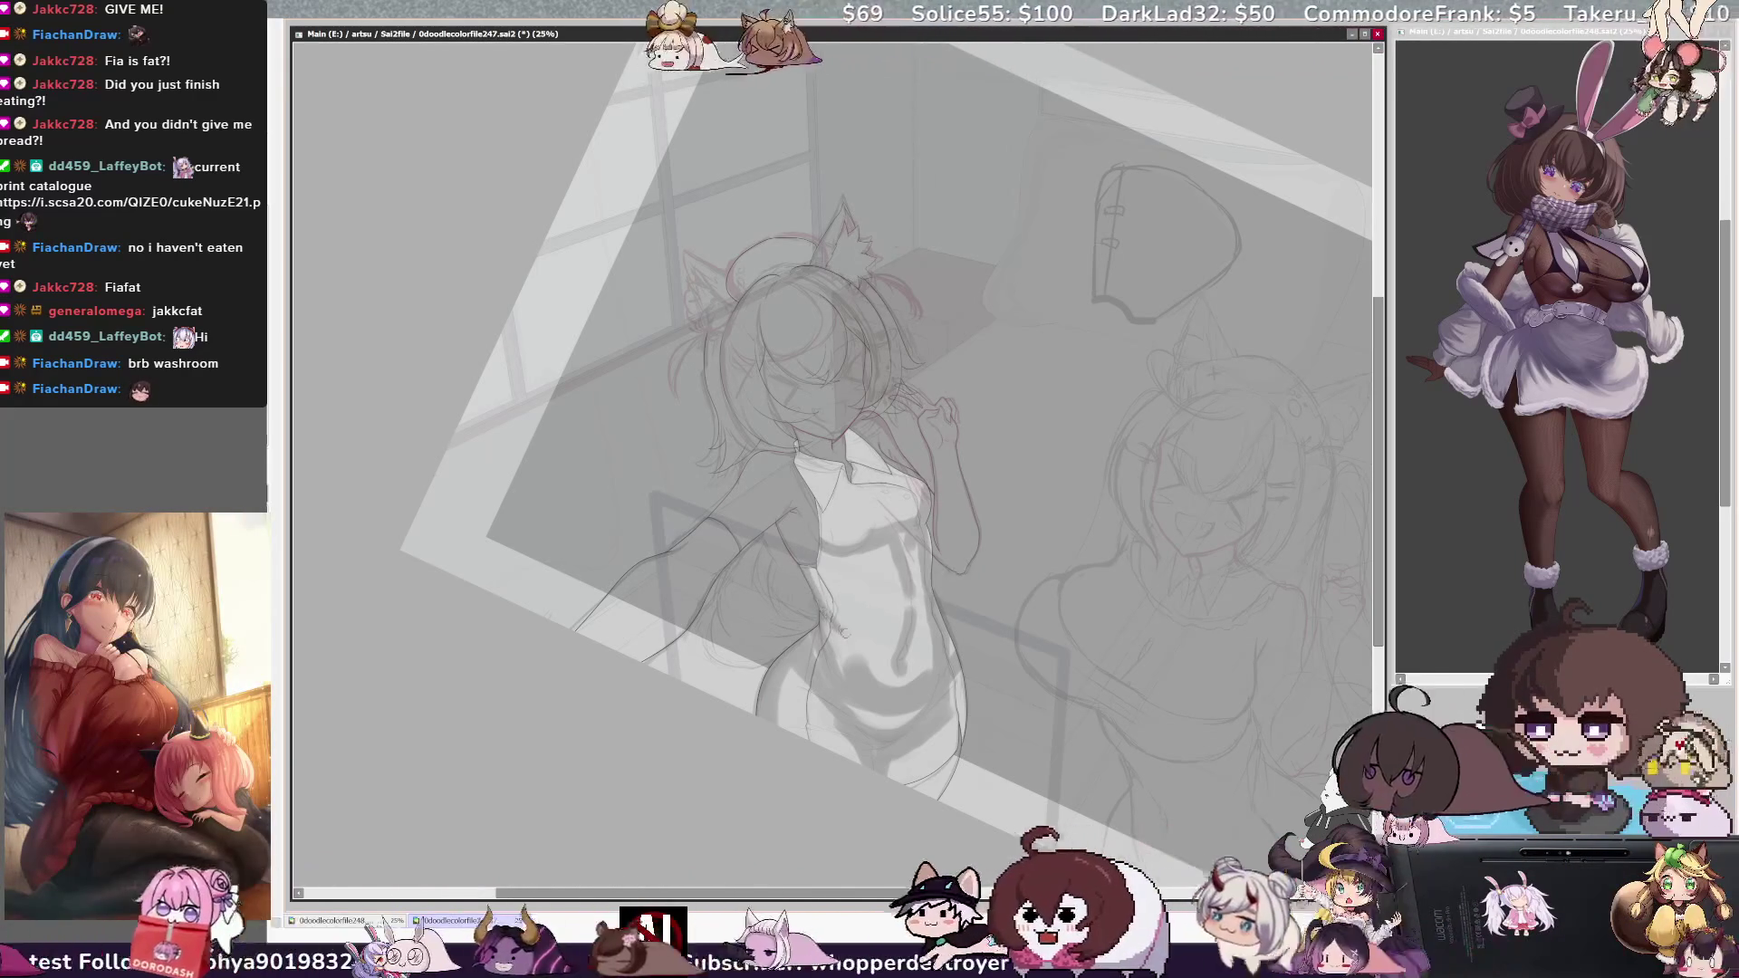